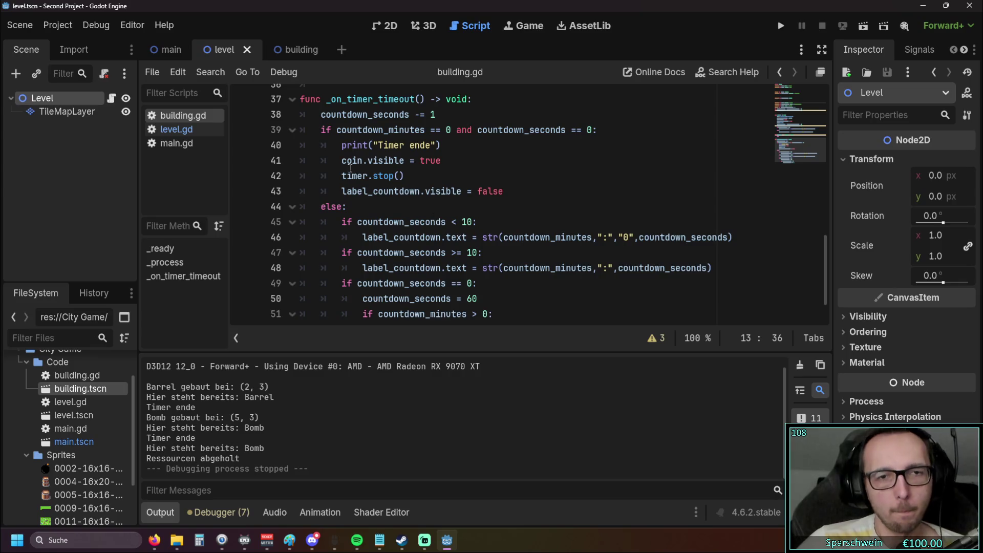
Step: Scroll through the open script to review the project's code
scroll(455, 237, "up", 5)
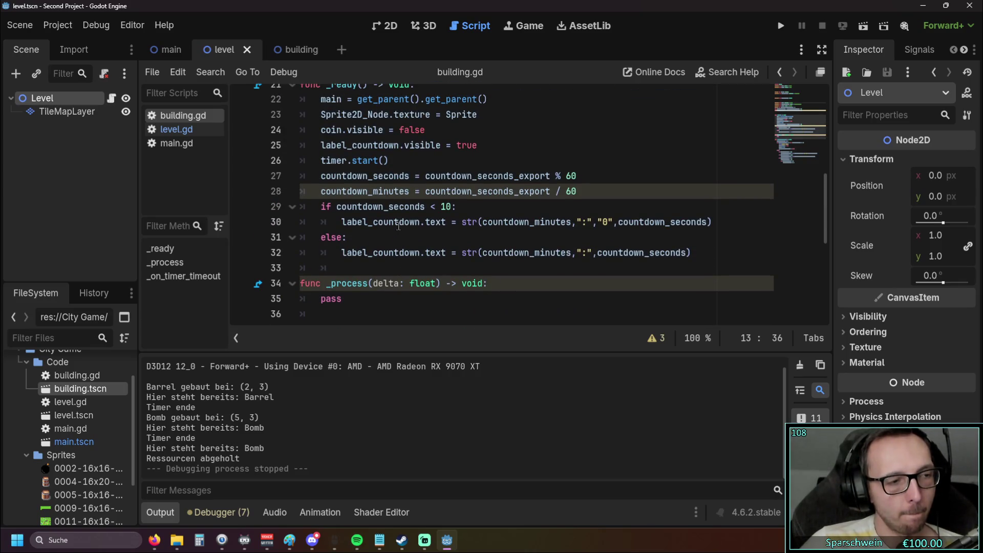
mouse_move(399, 226)
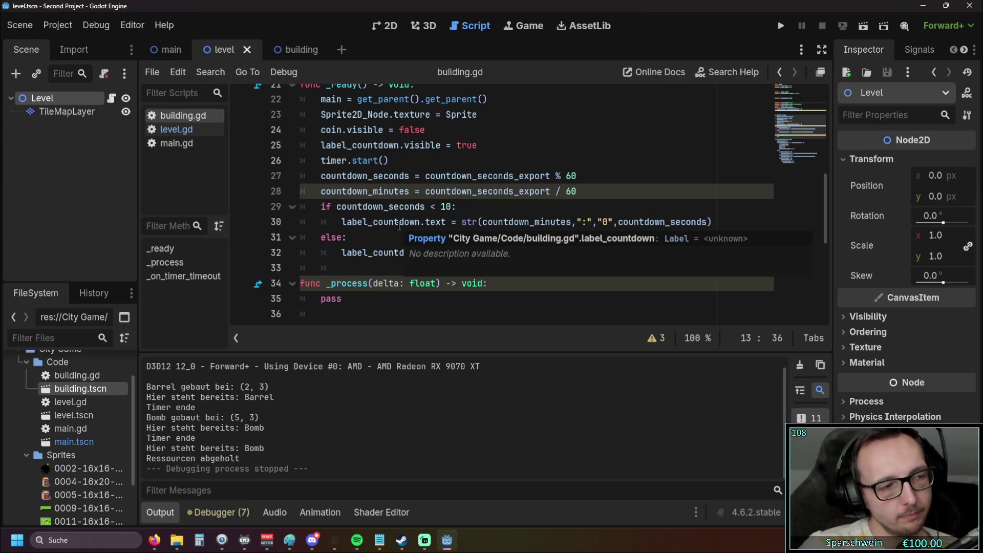
scroll(445, 230, "up", 1)
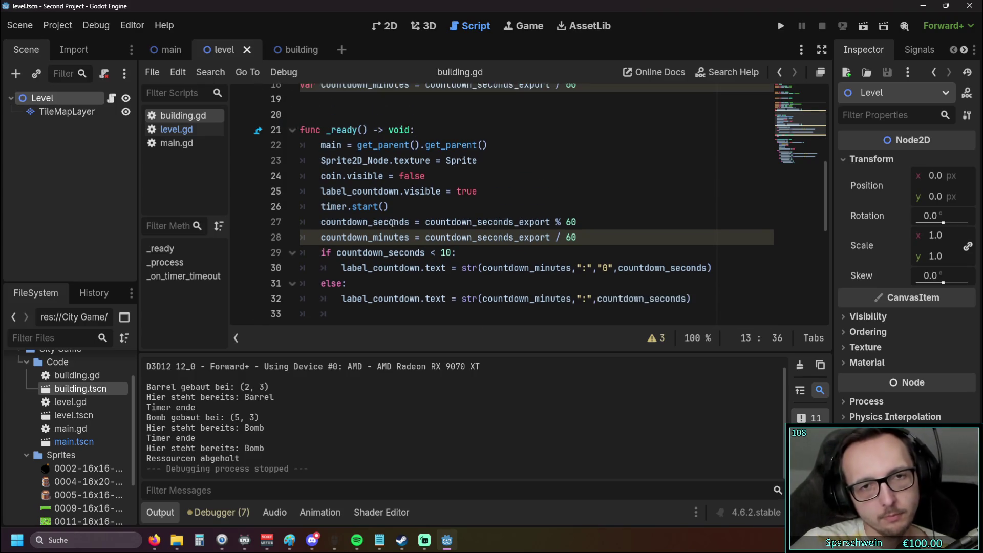
scroll(491, 234, "down", 1)
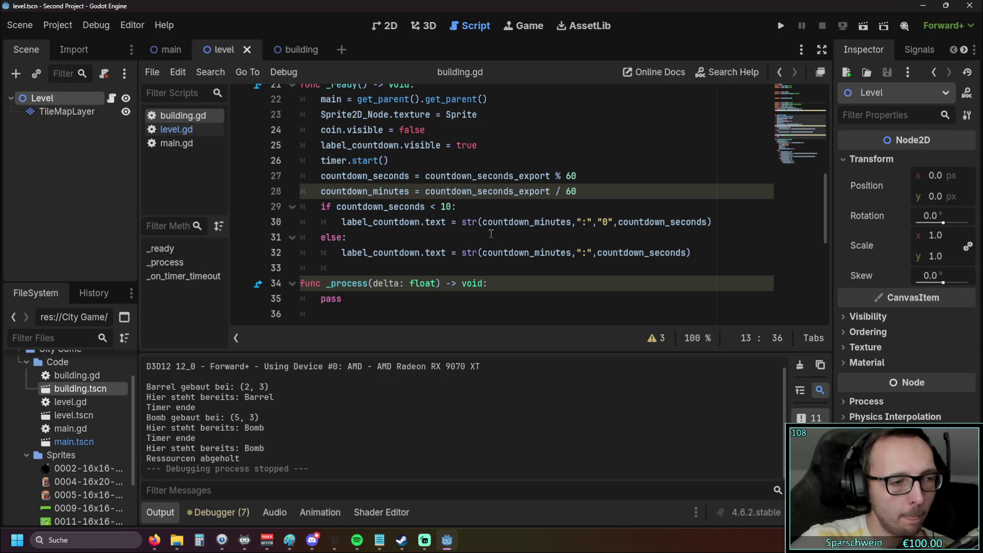
scroll(598, 198, "up", 1)
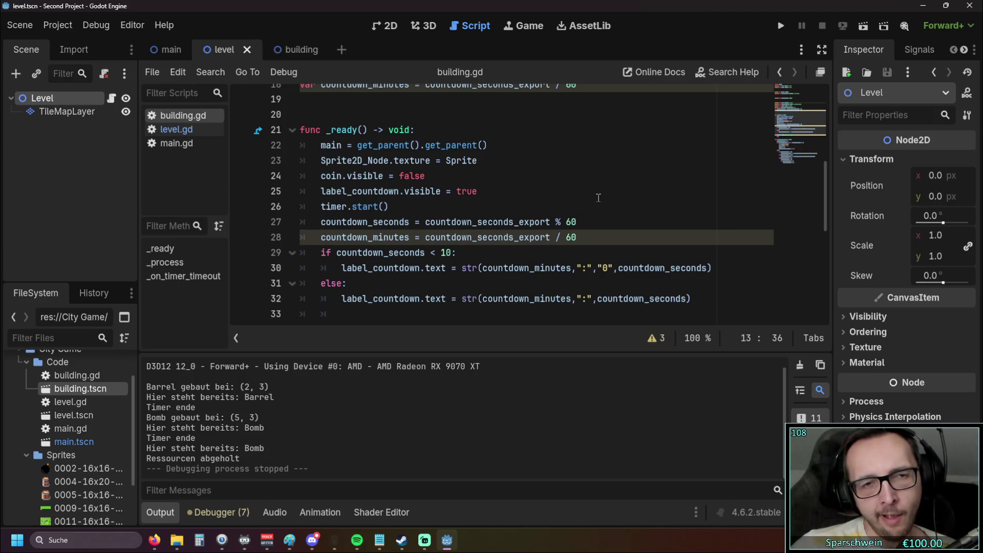
scroll(575, 180, "up", 4)
scroll(527, 168, "down", 4)
scroll(527, 168, "down", 3)
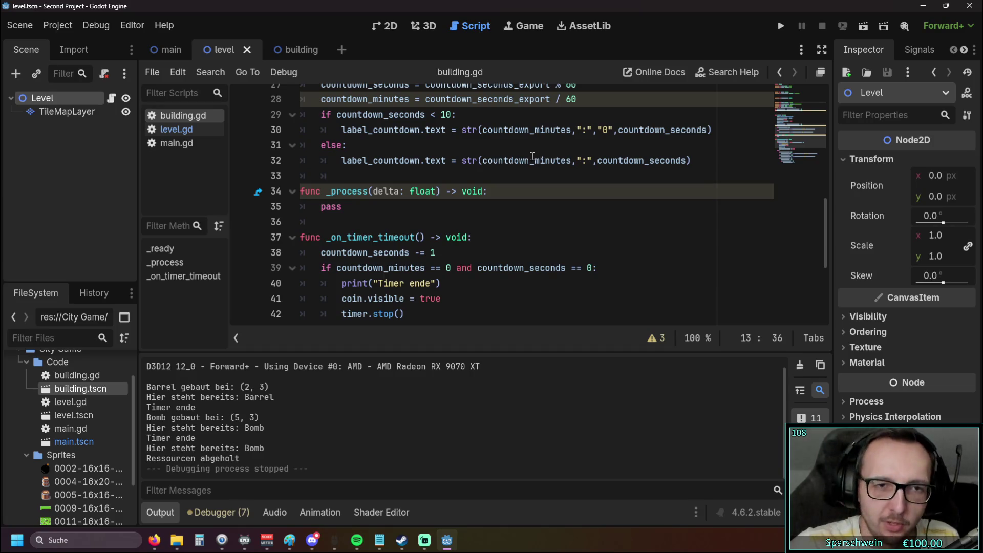
scroll(524, 159, "down", 3)
scroll(525, 158, "up", 1)
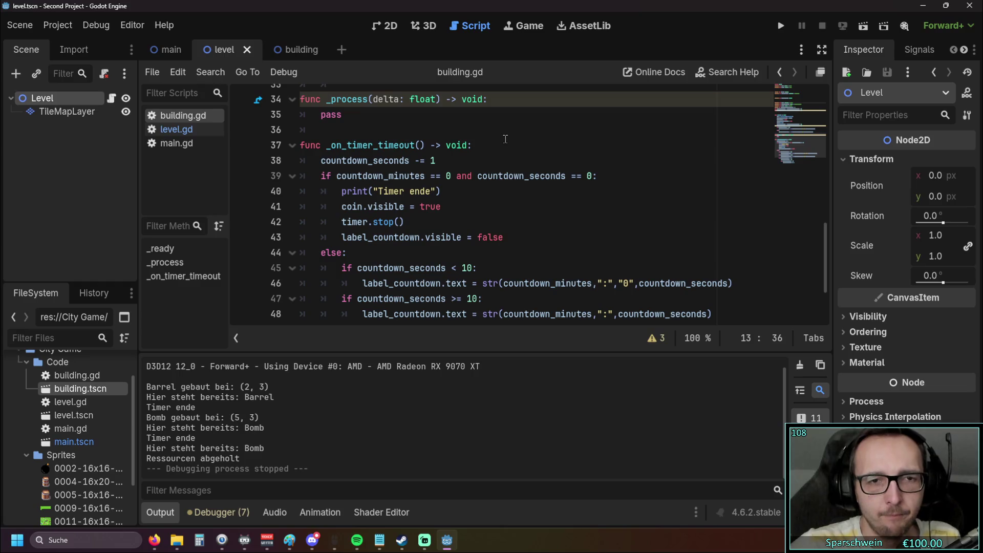
scroll(512, 158, "down", 2)
scroll(481, 161, "up", 2)
scroll(475, 162, "up", 1)
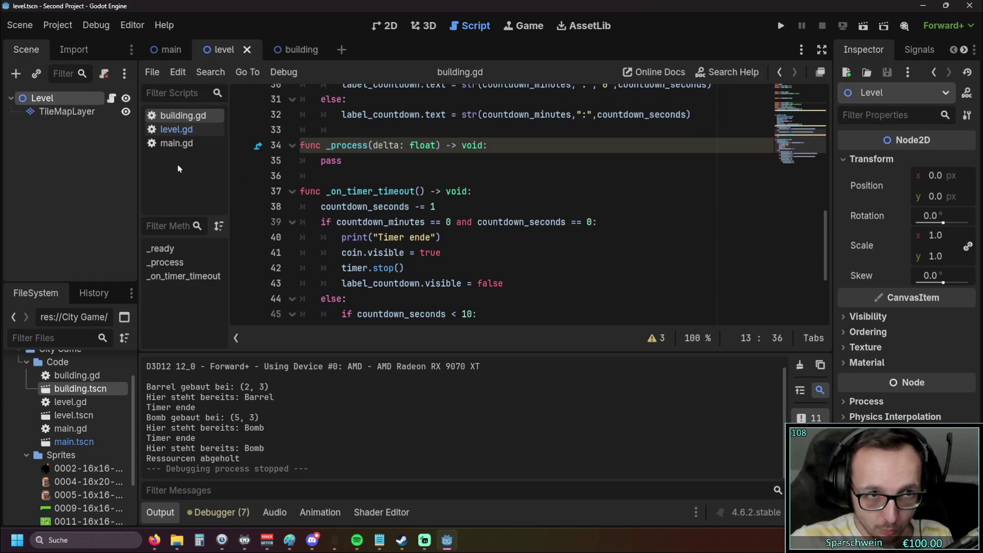
Step: Open level.gd at the Linksklick building logic (lines 60–74) and launch the game
left_click(177, 129)
scroll(466, 205, "down", 6)
scroll(471, 210, "up", 9)
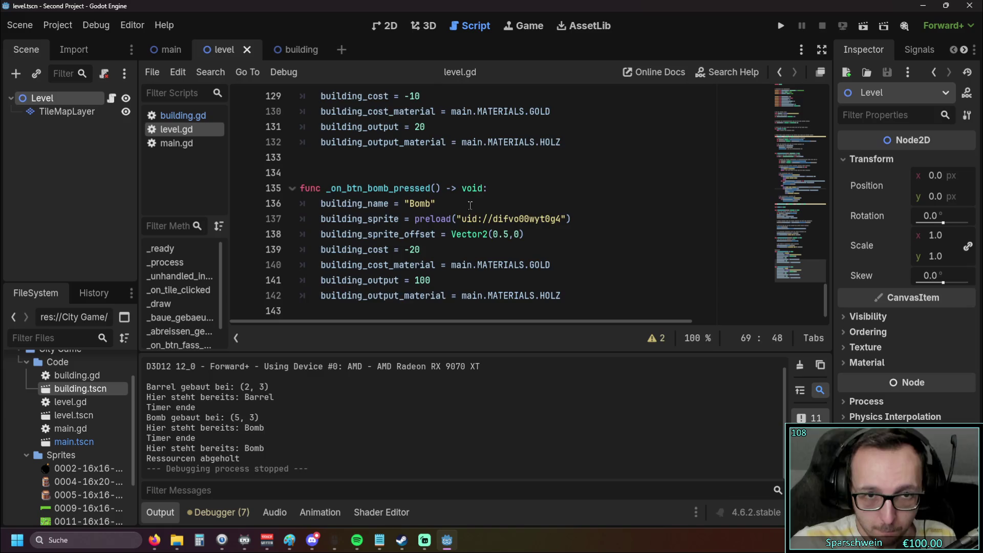
scroll(479, 216, "up", 12)
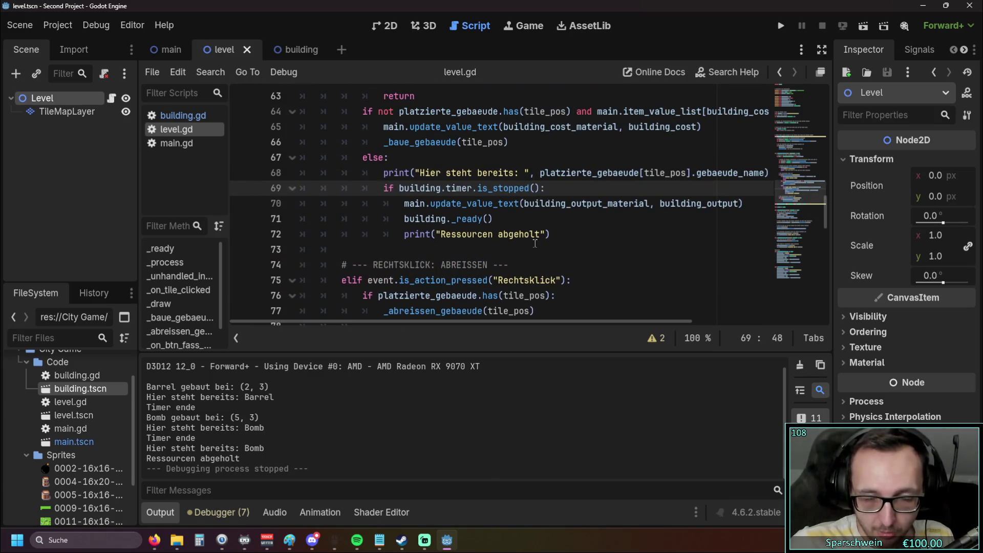
scroll(530, 247, "up", 1)
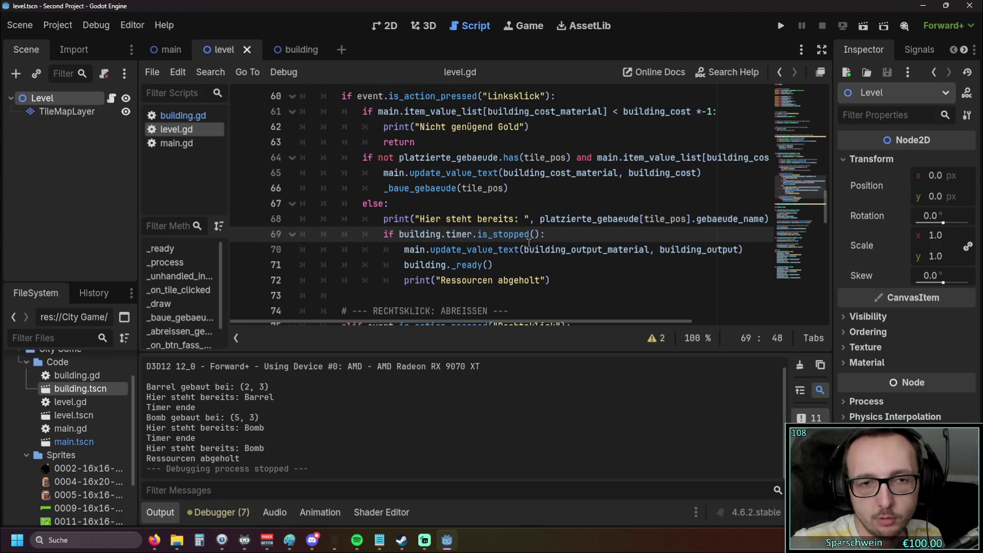
mouse_move(449, 323)
left_mouse_down()
mouse_move(481, 320)
mouse_move(428, 322)
left_mouse_up()
scroll(531, 296, "up", 1)
scroll(531, 296, "down", 1)
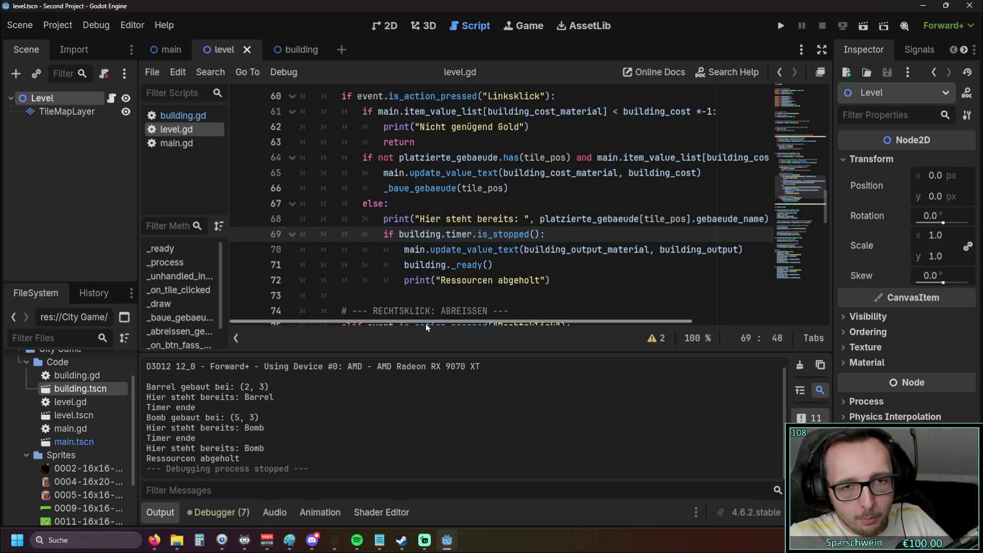
scroll(461, 228, "up", 1)
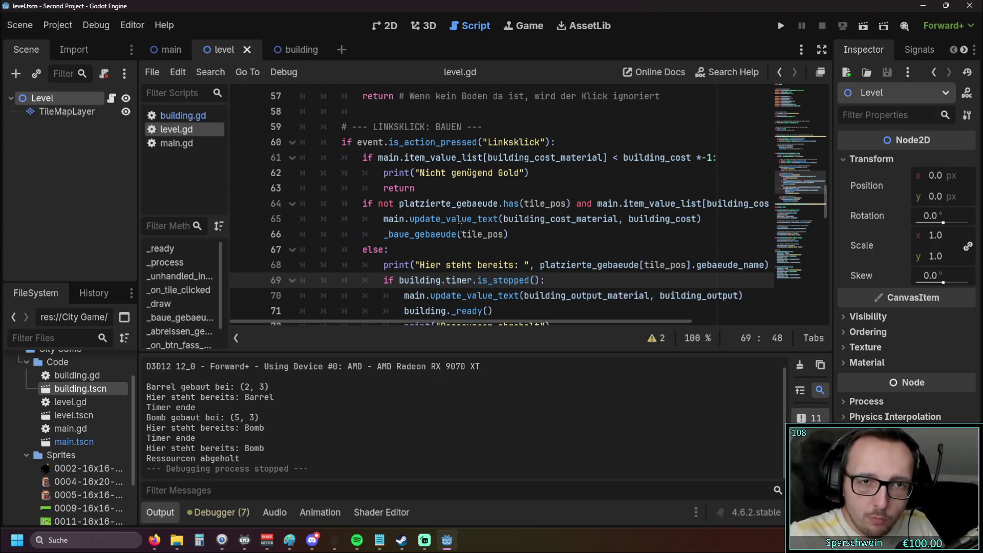
scroll(460, 226, "down", 1)
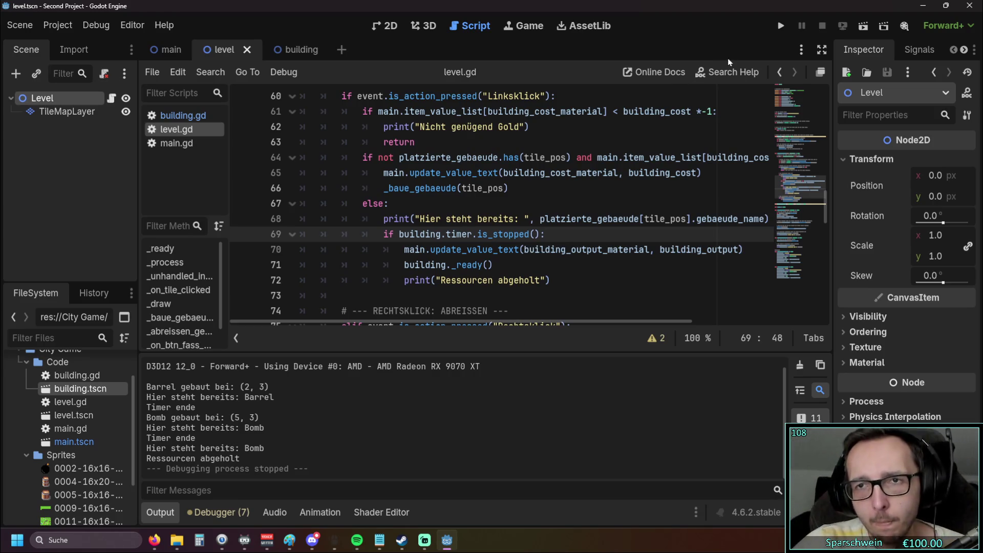
left_click(780, 27)
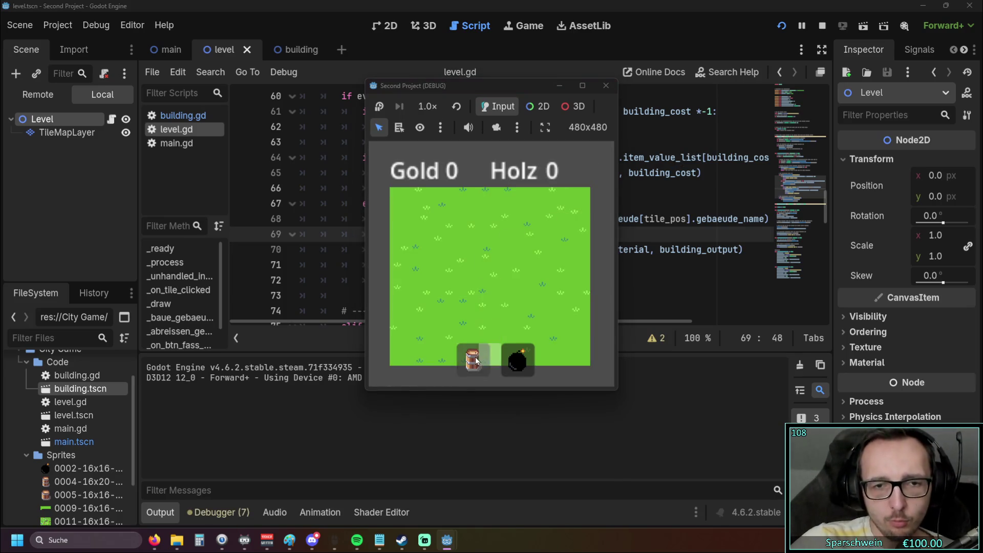
Step: Build barrels at tiles (2, 2) and (3, 2), click the first barrel to collect, then close the game
left_click(444, 248)
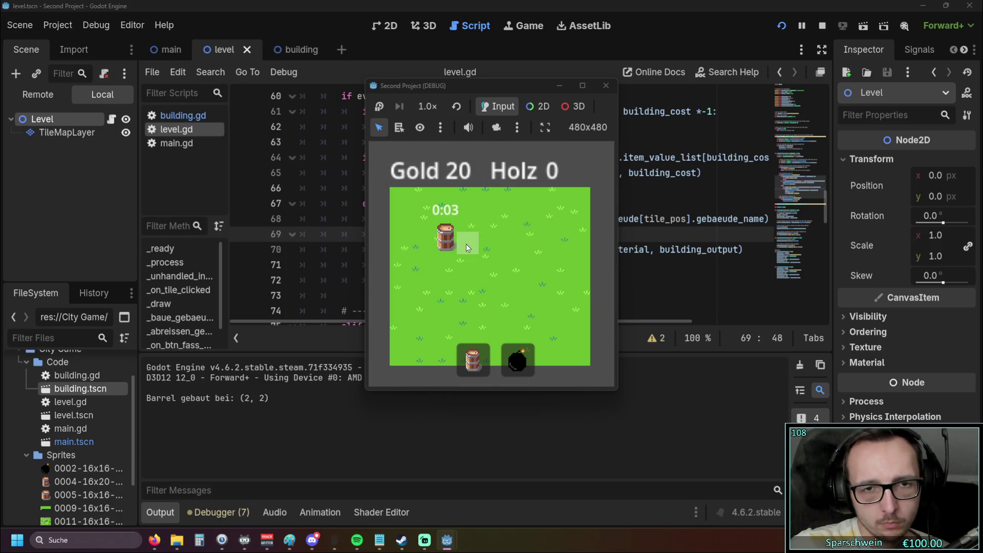
left_click(466, 244)
left_click(447, 248)
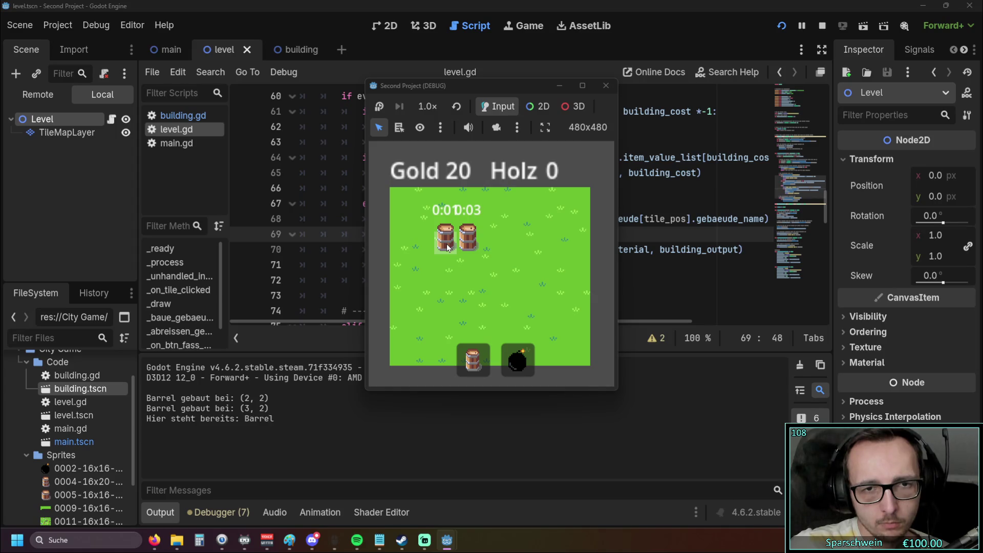
left_click(446, 247)
left_click(446, 247)
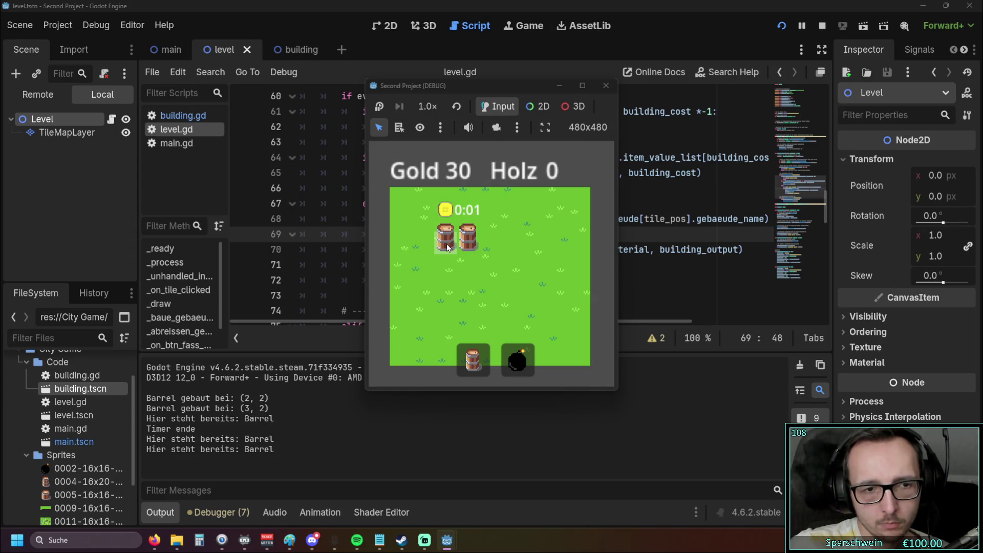
left_click(606, 86)
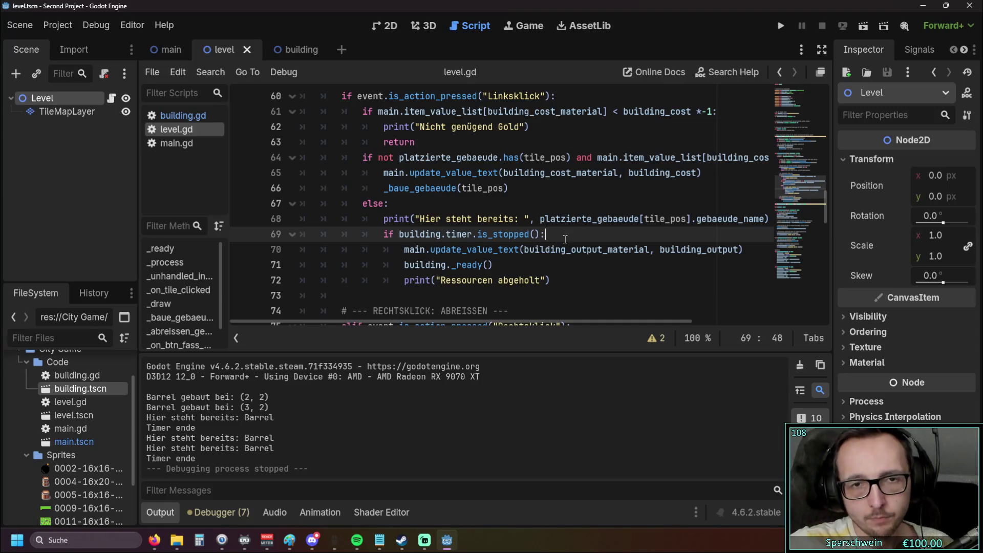
mouse_move(533, 252)
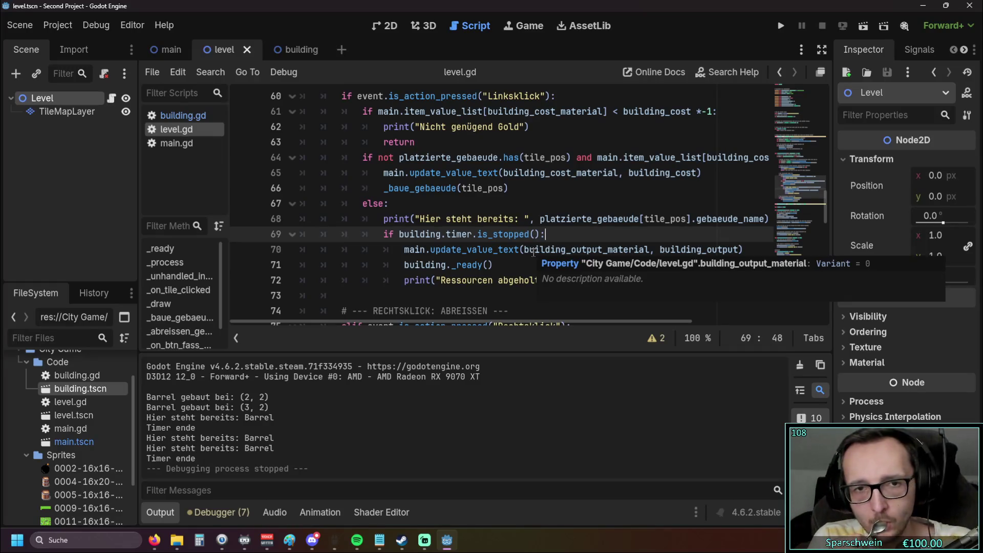
scroll(455, 202, "down", 4)
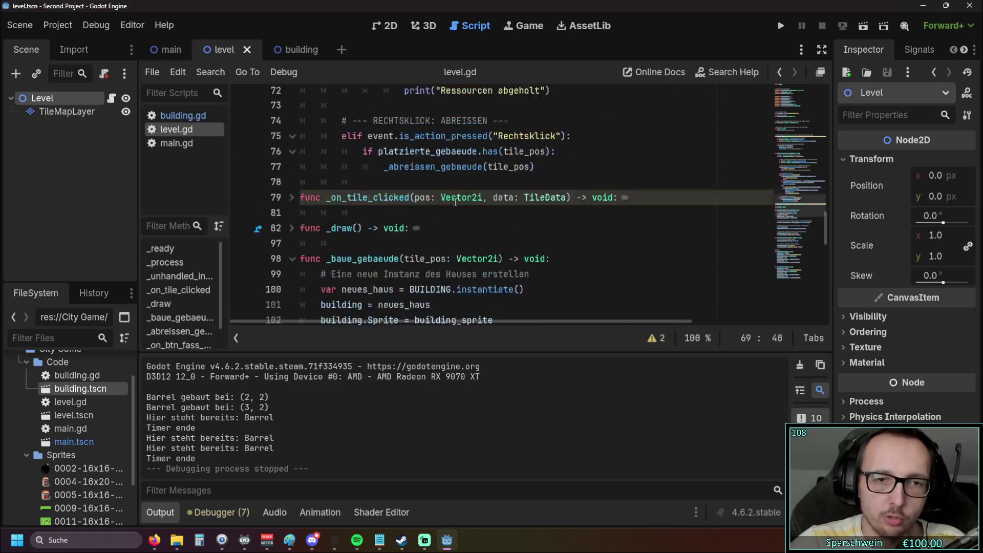
scroll(435, 200, "down", 13)
scroll(421, 198, "up", 1)
scroll(375, 216, "down", 1)
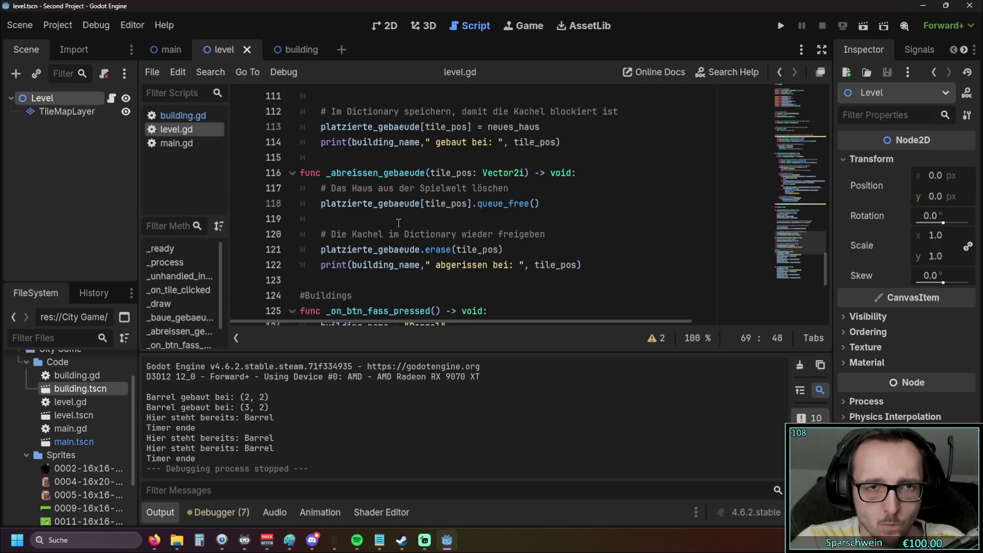
scroll(398, 223, "up", 3)
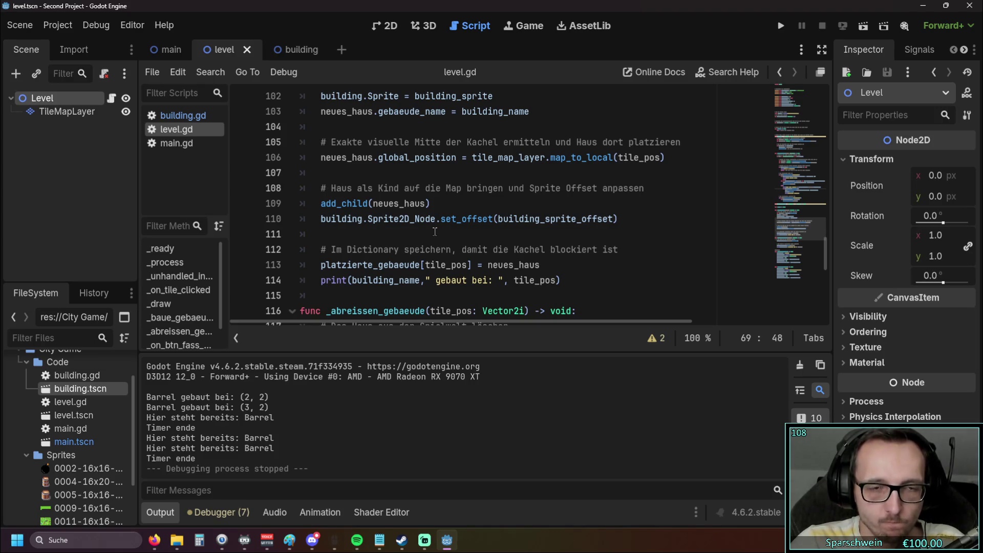
scroll(334, 230, "up", 1)
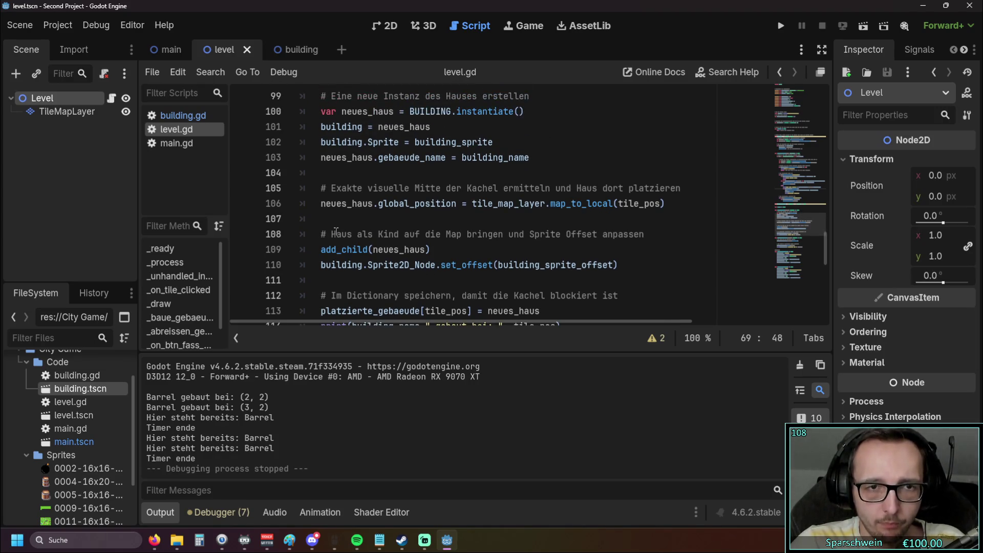
scroll(335, 231, "down", 4)
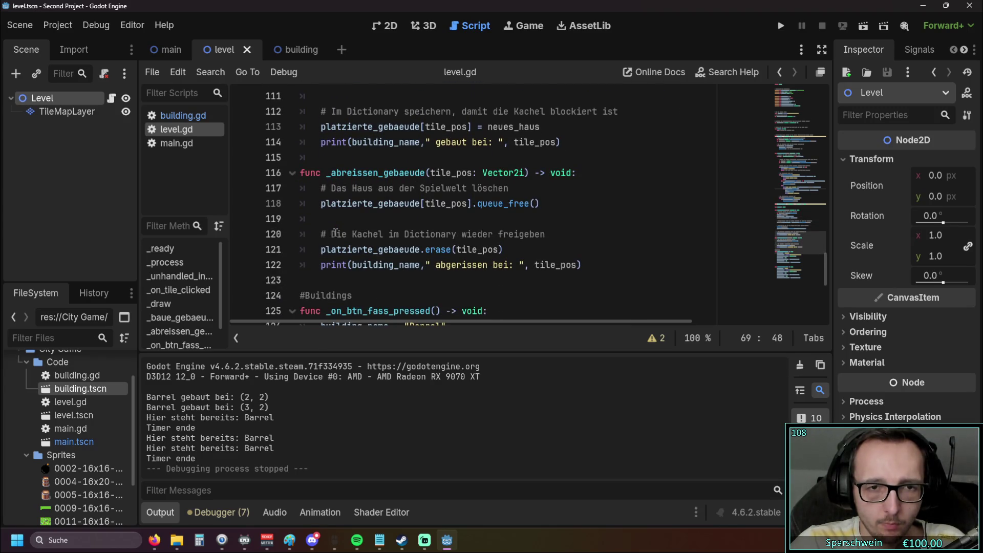
scroll(335, 233, "up", 1)
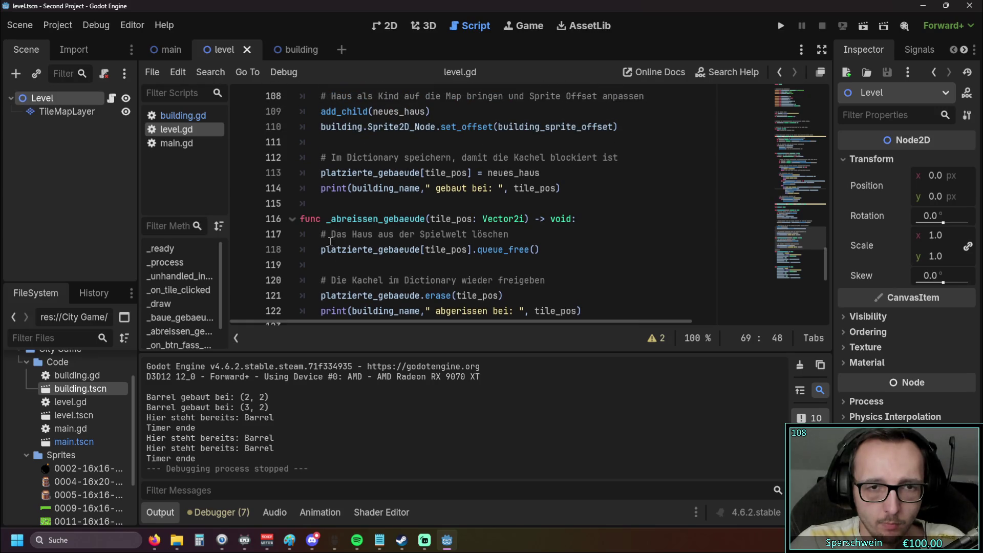
mouse_move(321, 249)
left_mouse_down()
mouse_move(469, 250)
mouse_move(317, 254)
left_mouse_up()
key("ctrl+c")
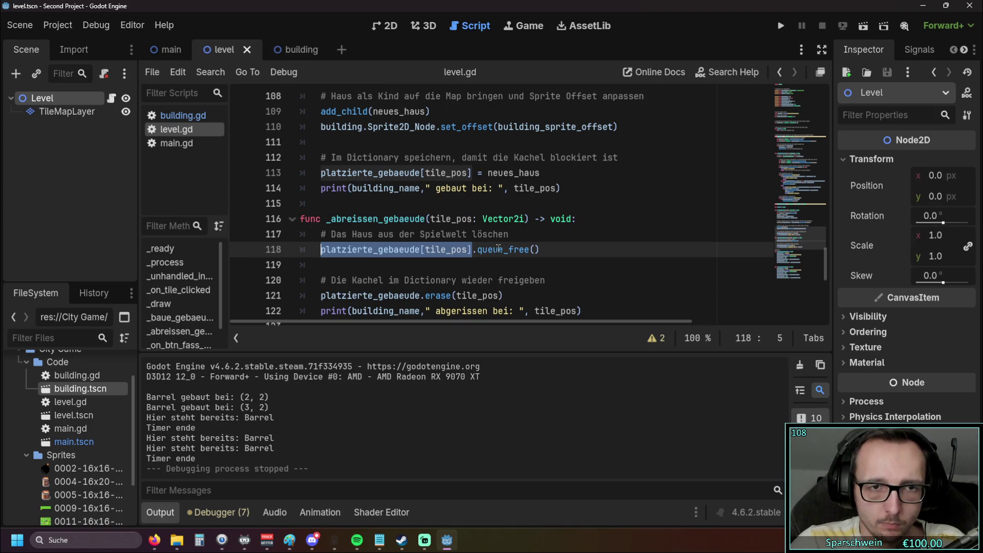
scroll(497, 249, "up", 1)
scroll(498, 249, "up", 14)
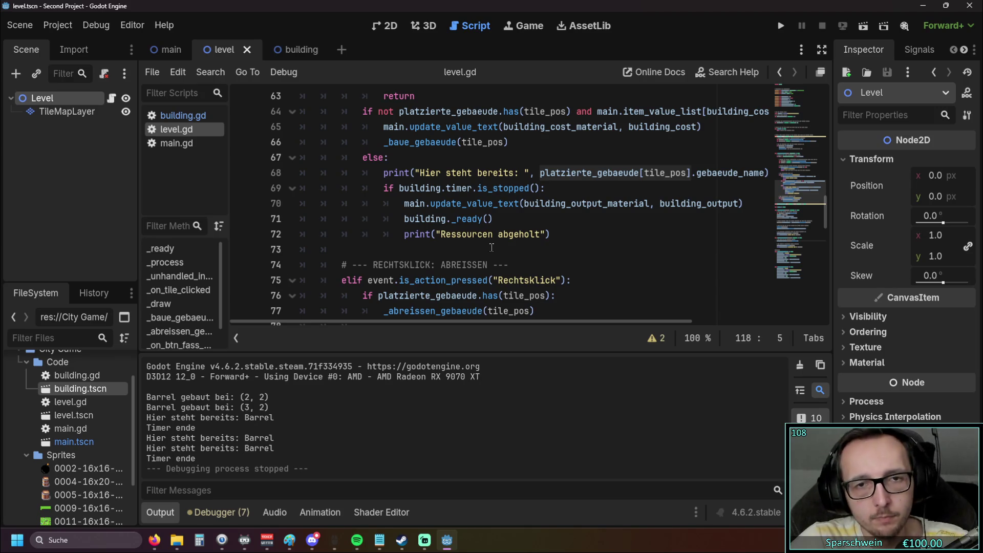
Step: On line 69, replace building with platzierte_gebaeude[tile_pos] in the timer.is_stopped() check
double_click(407, 187)
key("ctrl+v")
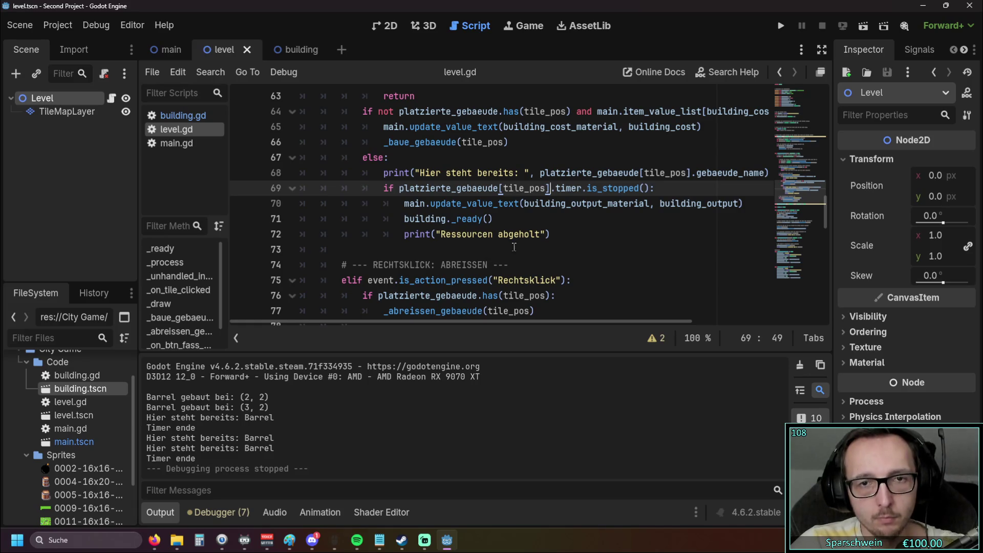
left_click(514, 247)
scroll(514, 248, "up", 1)
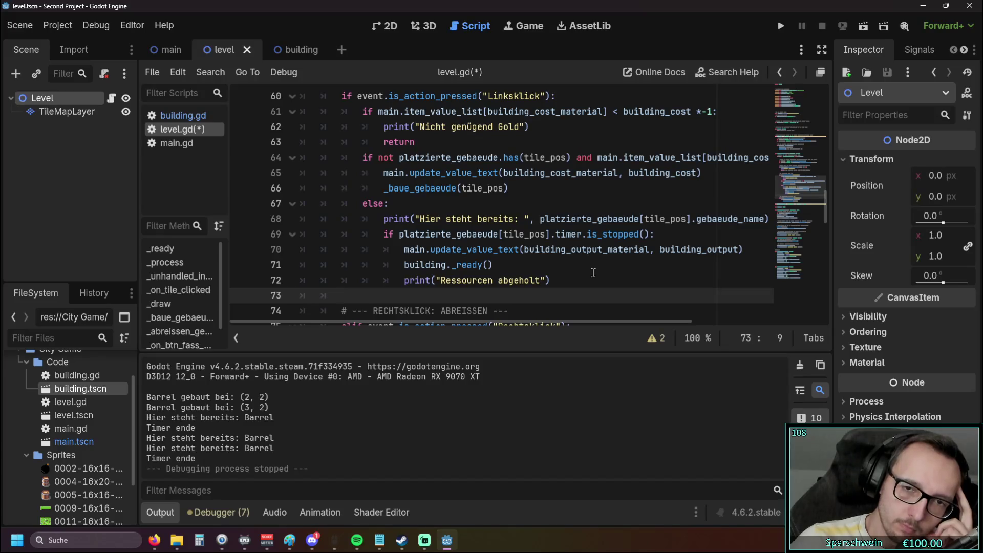
Step: Run the game, build a barrel, click it several times, and build a second barrel at (4, 3)
left_click(781, 25)
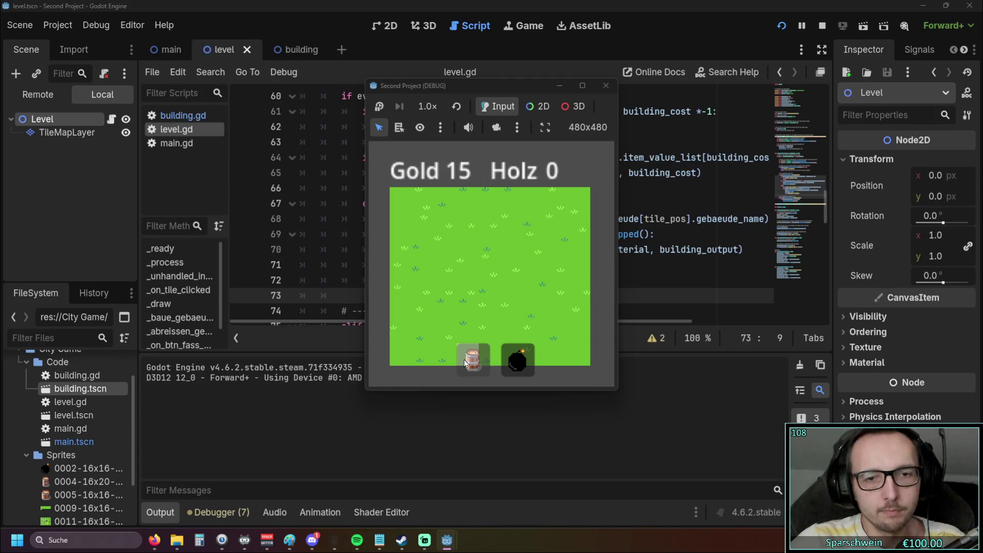
left_click(445, 260)
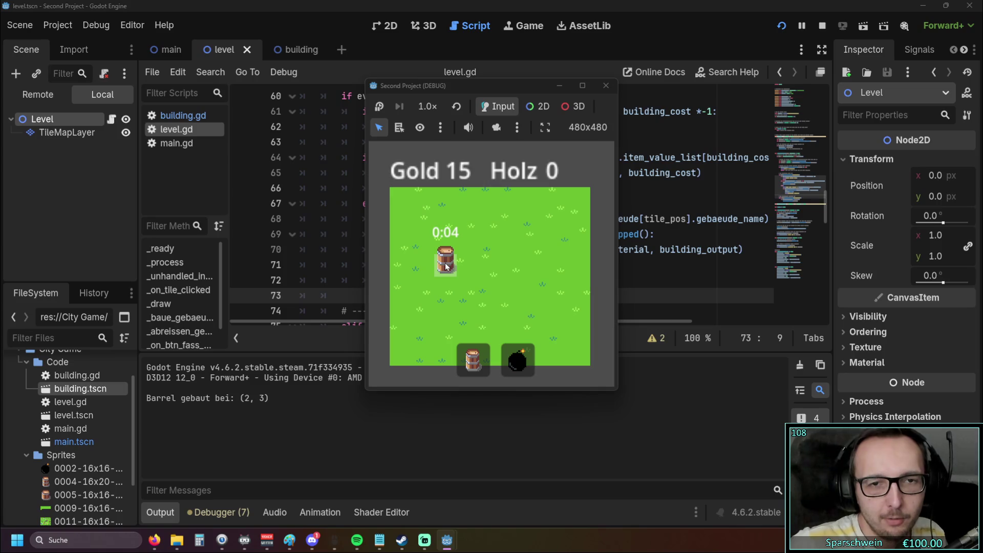
left_click(446, 266)
left_click(446, 265)
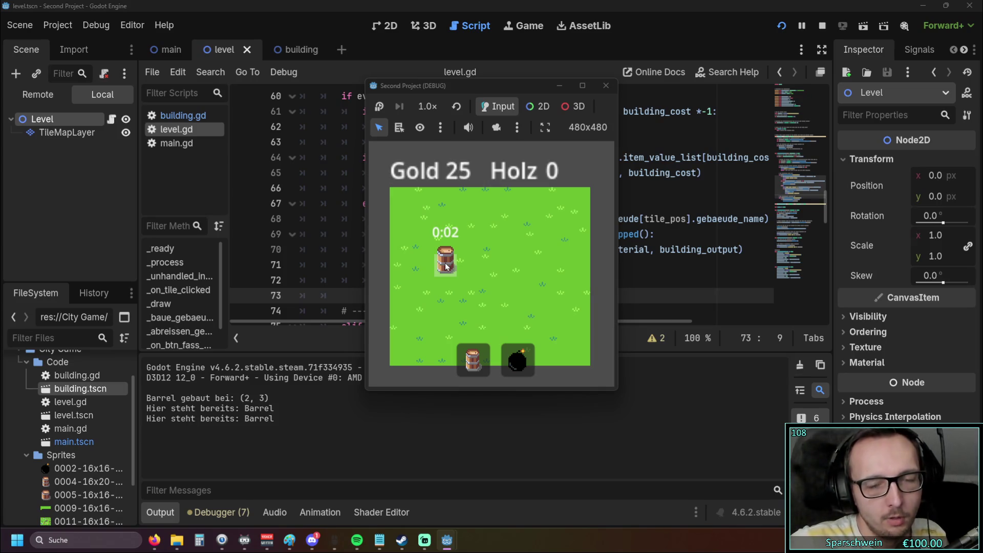
left_click(445, 266)
left_click(481, 264)
Step: Harvest the first barrel repeatedly up to 640 Holz, then stop the game
left_click(451, 268)
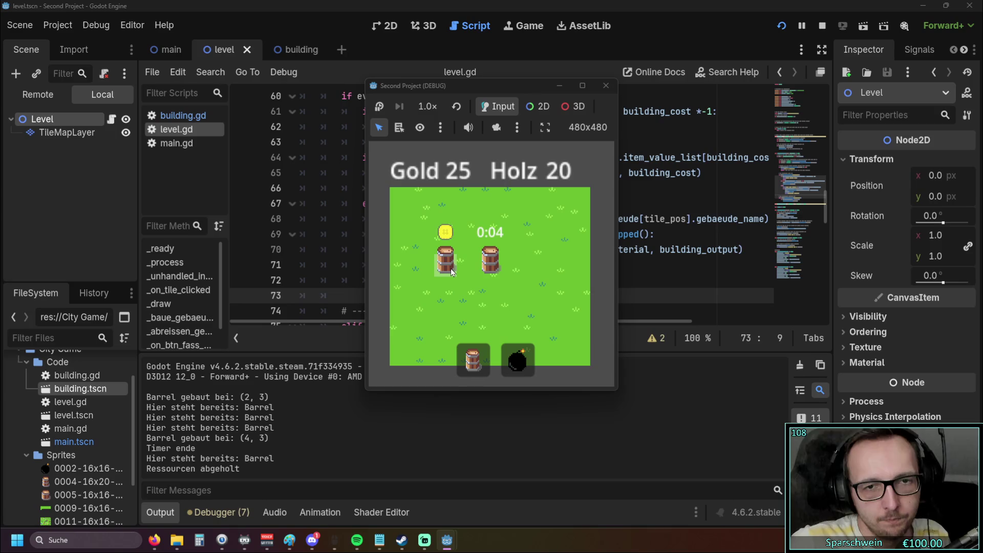
left_click(449, 271)
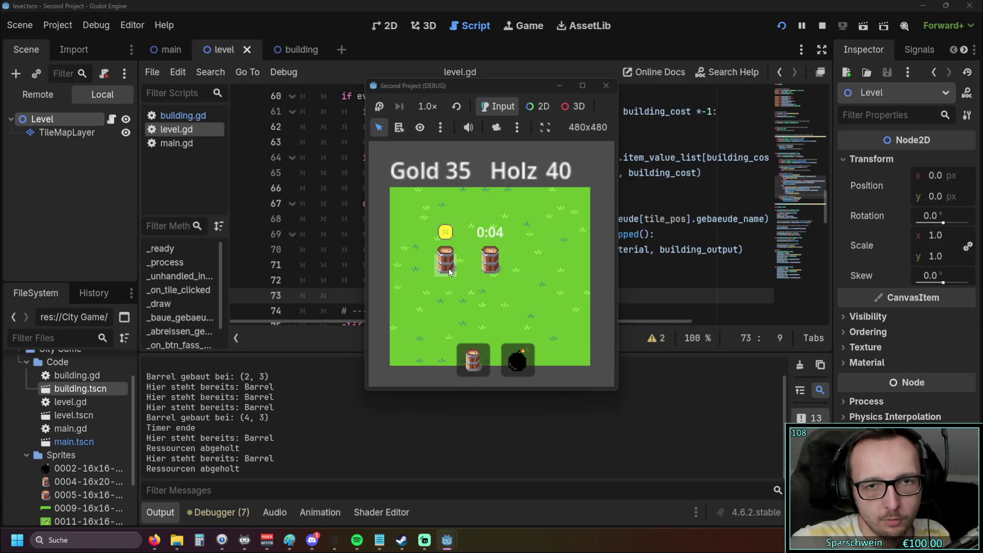
left_click(449, 271)
left_click(450, 271)
left_click(450, 271)
left_click(449, 271)
left_click(449, 272)
left_click(449, 271)
left_click(450, 272)
left_click(449, 272)
left_click(450, 272)
left_click(450, 271)
left_click(450, 272)
left_click(450, 271)
left_click(449, 272)
left_click(449, 271)
left_click(450, 272)
left_click(449, 271)
left_click(449, 271)
left_click(449, 271)
left_click(449, 271)
left_click(448, 271)
left_click(448, 272)
left_click(449, 271)
left_click(448, 271)
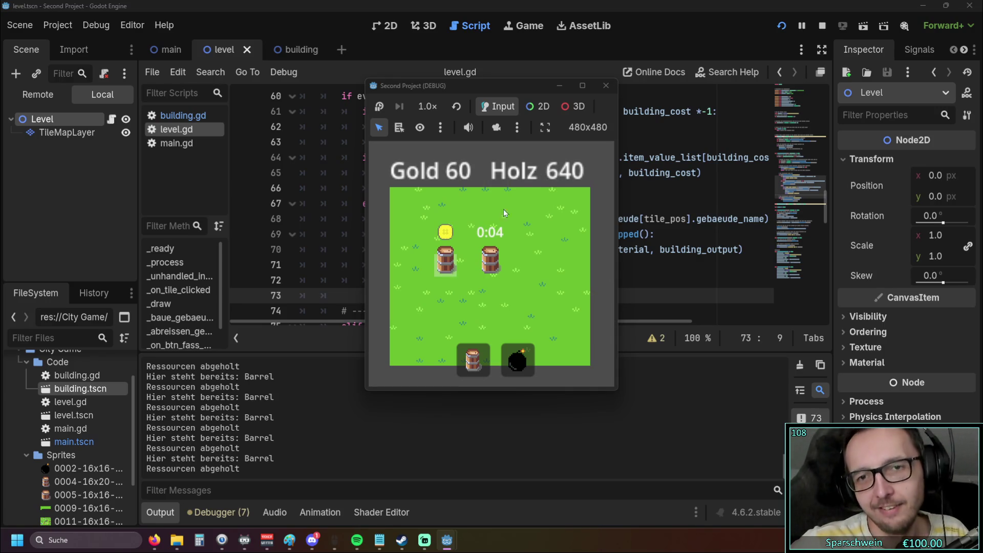
left_click(605, 86)
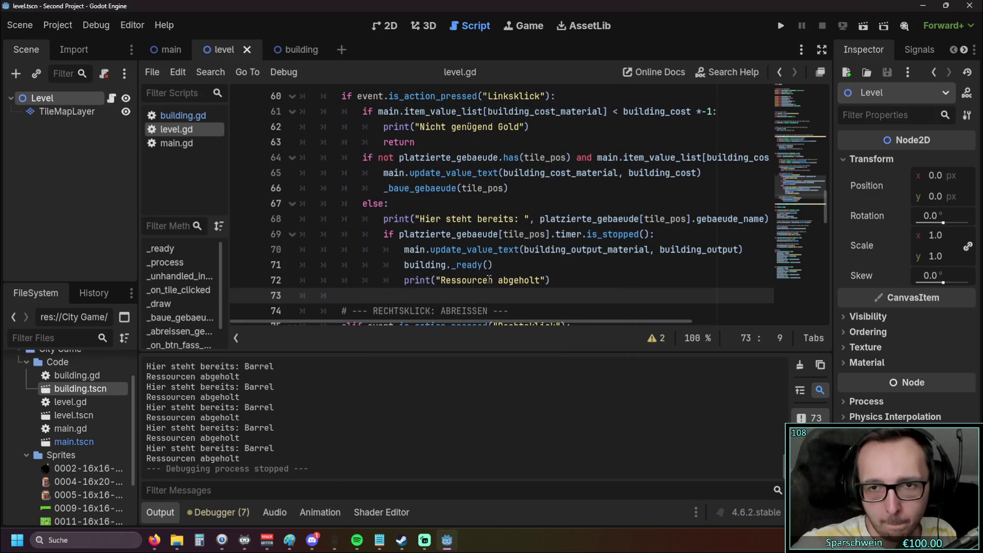
Step: Replace building on line 71 with platzierte_gebaeude[tile_pos] from line 69, then run the game
mouse_move(521, 321)
left_mouse_down()
mouse_move(533, 321)
mouse_move(520, 321)
left_mouse_up()
left_click(400, 234)
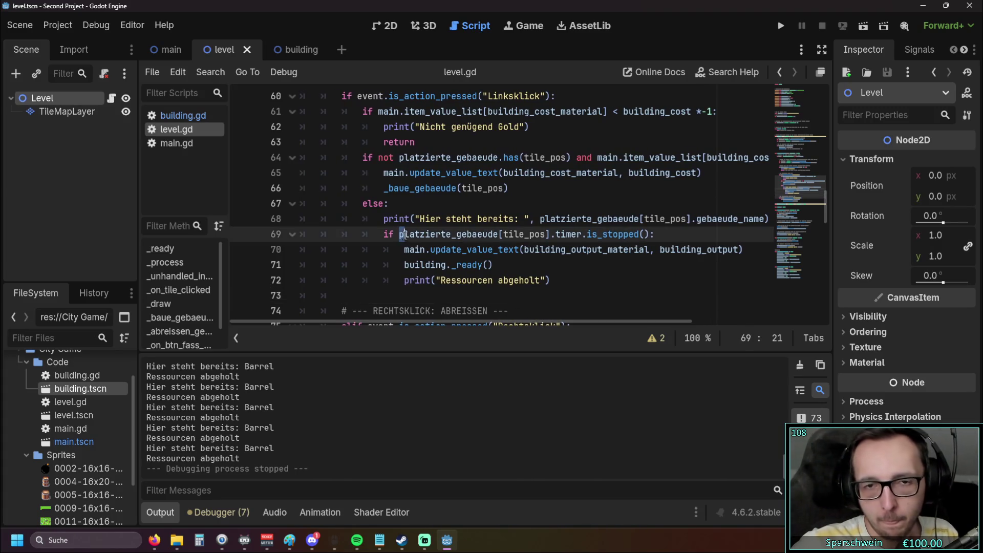
left_click(508, 280)
left_click_drag(400, 234, 546, 234)
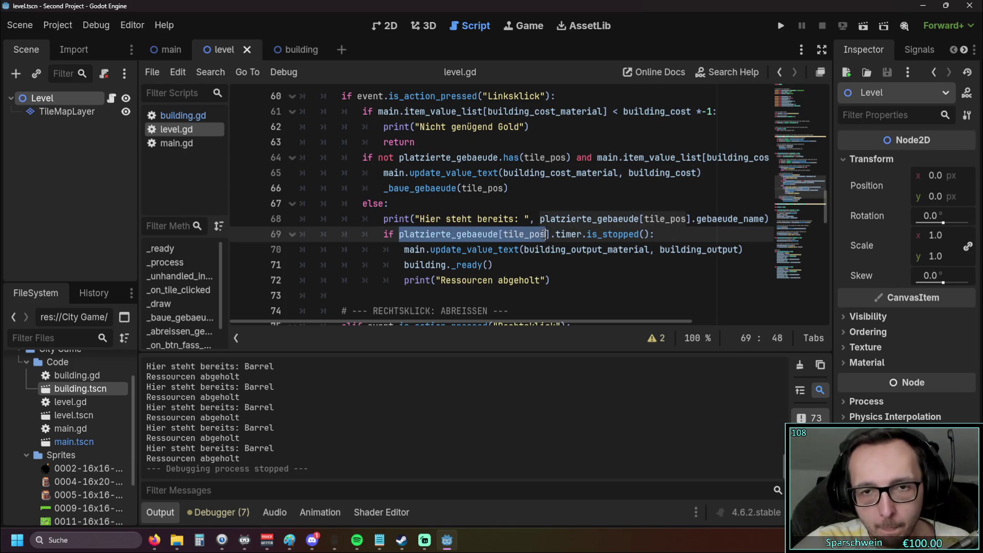
left_click(408, 264)
double_click(419, 264)
key("ctrl+v")
left_click(607, 281)
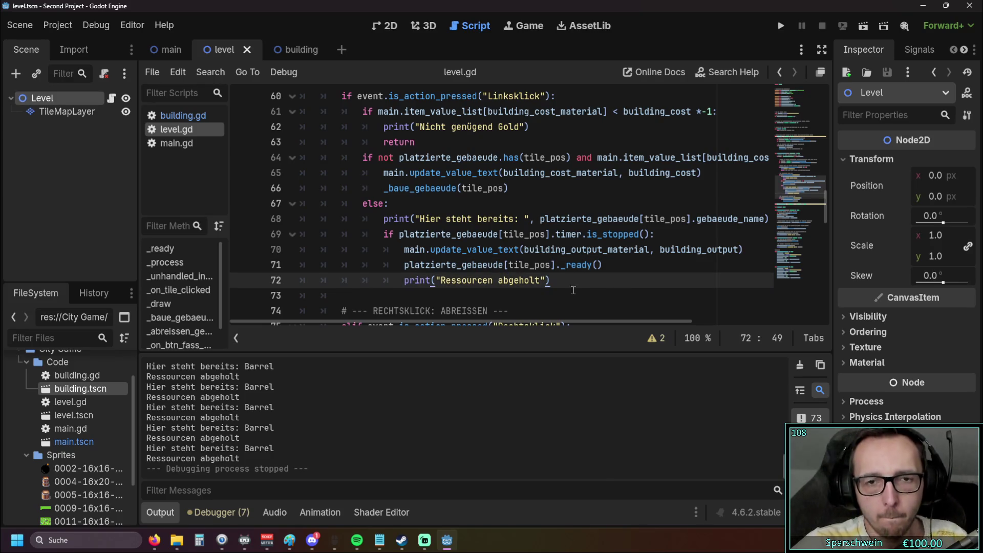
key("F5")
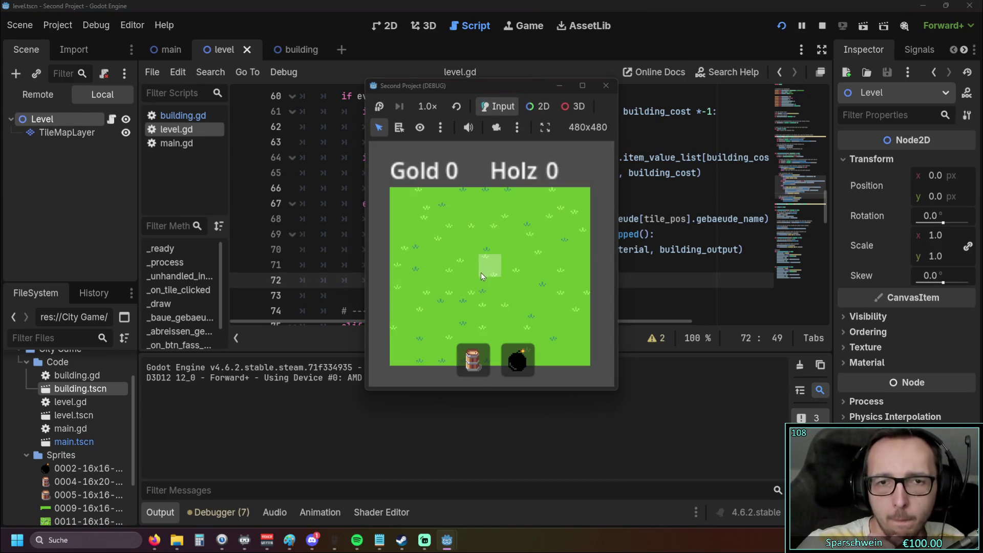
Step: Pick the barrel and build barrels at (3, 2), (5, 2) and (7, 2), retrying when gold runs out
left_click(473, 359)
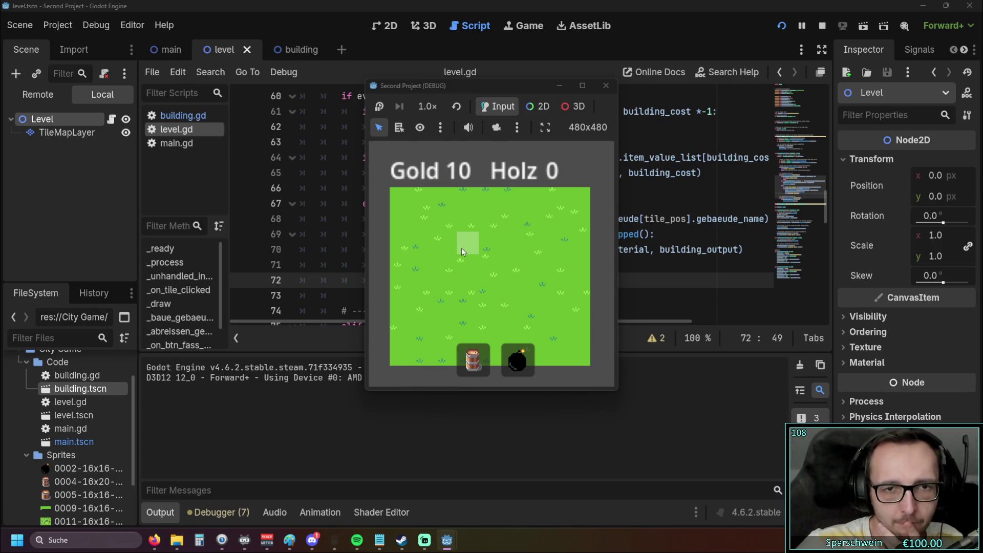
left_click(462, 248)
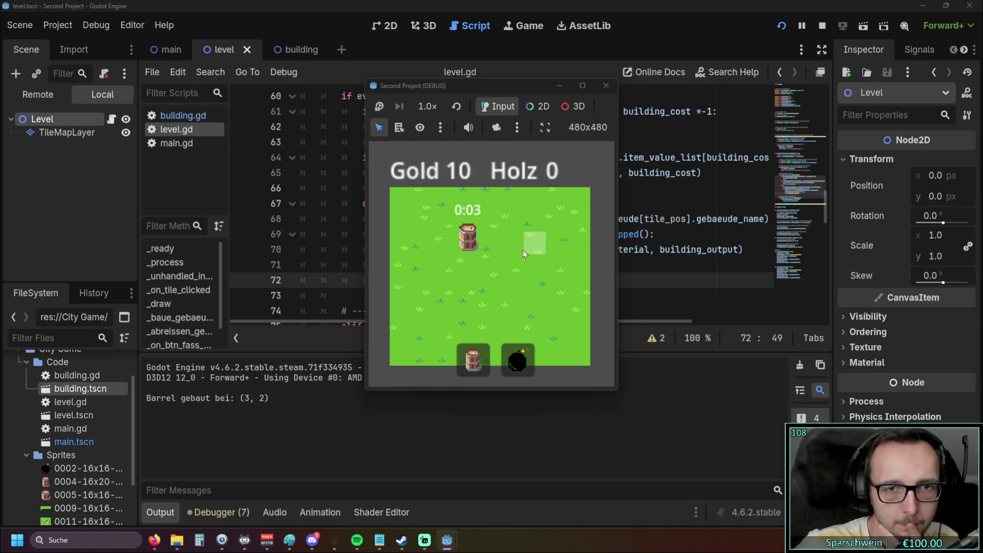
left_click(507, 248)
left_click(550, 244)
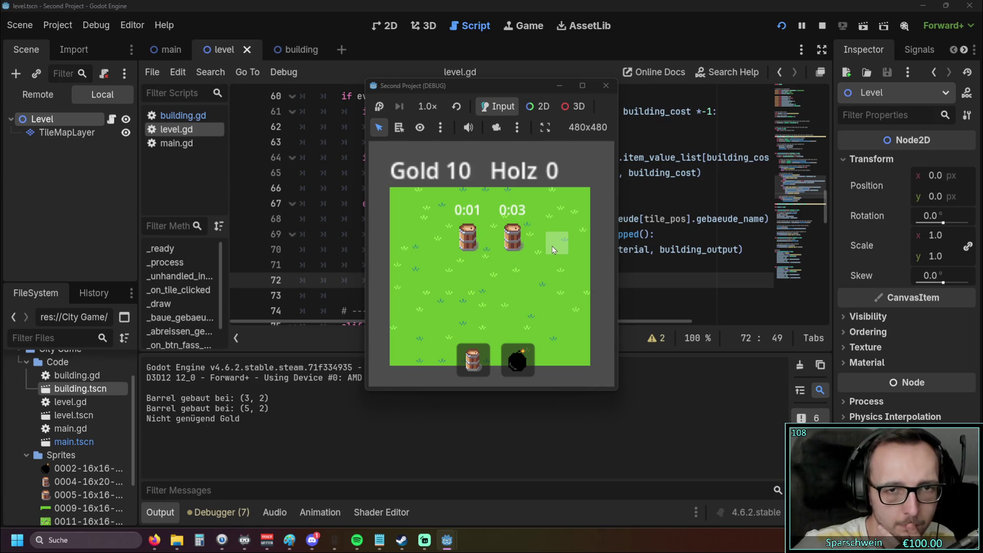
left_click(552, 246)
left_click(466, 243)
left_click(466, 244)
left_click(466, 243)
Step: Collect coins from the left, middle and right barrels twice over
left_click(466, 244)
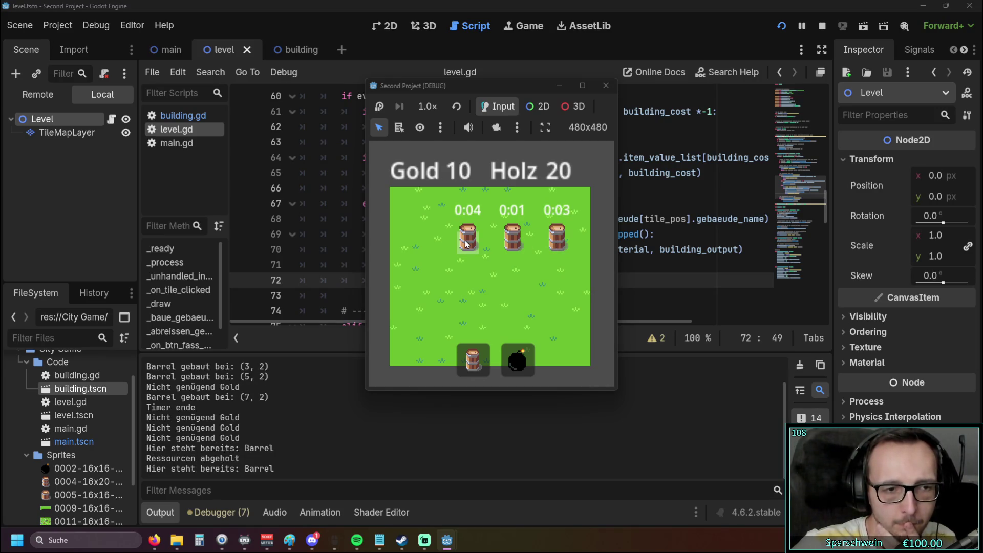
left_click(465, 244)
left_click(507, 247)
left_click(507, 247)
left_click(554, 246)
left_click(471, 243)
left_click(515, 250)
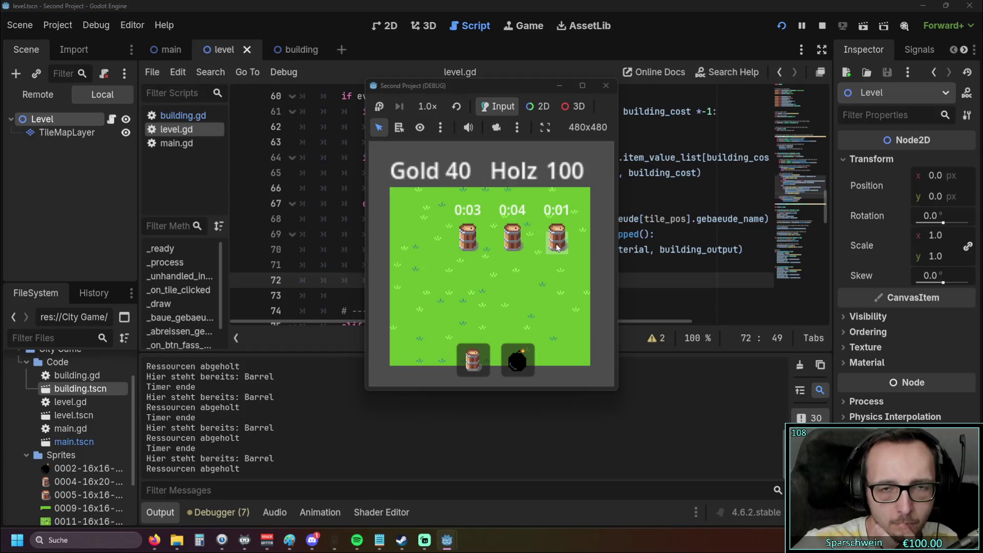
left_click(558, 248)
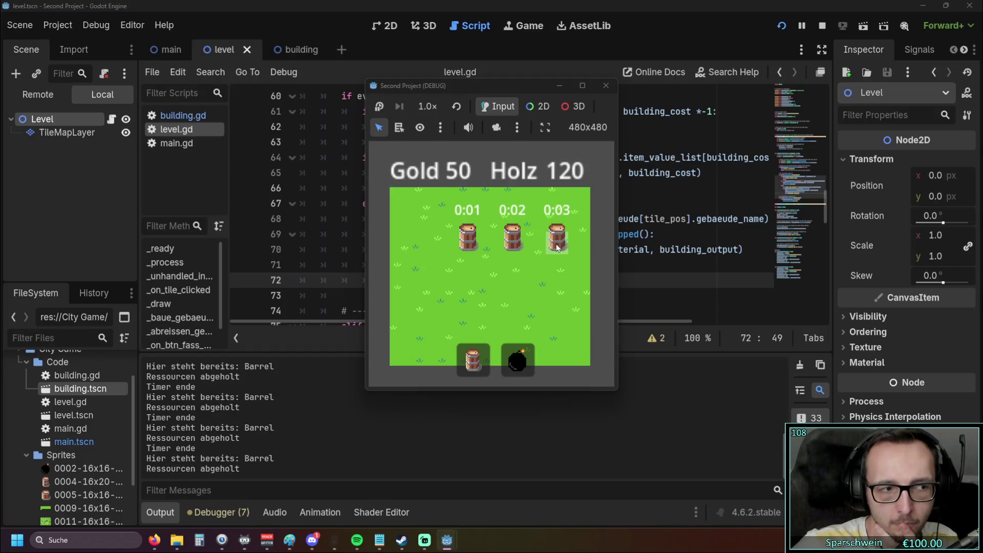
left_click(469, 249)
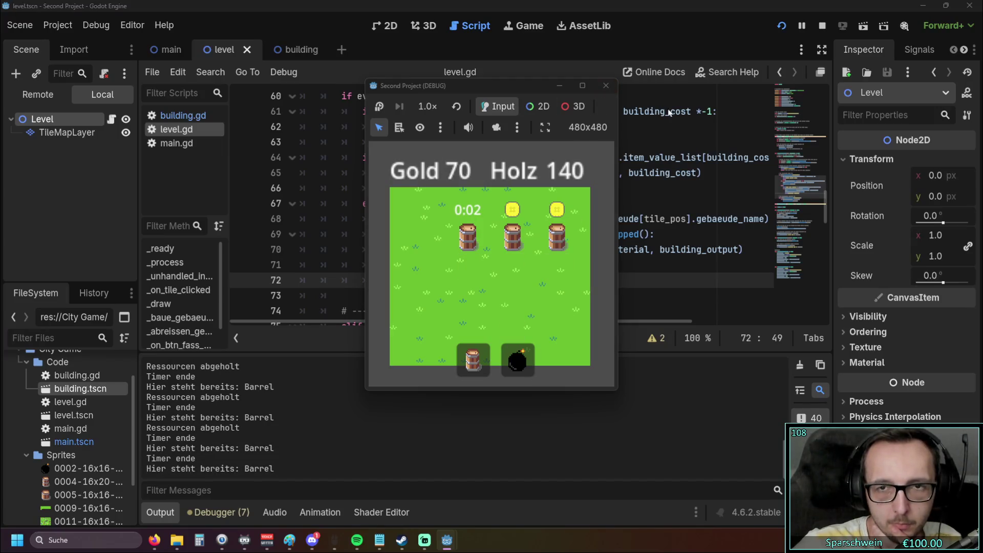
Step: Restart the game, build barrels at (2, 2), (4, 2) and (6, 2), then stop the game
left_click(781, 25)
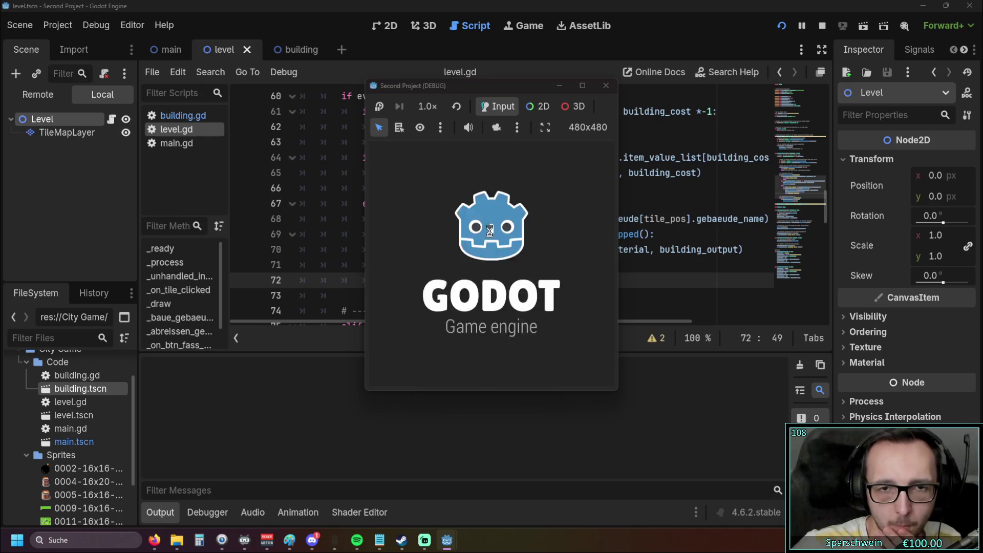
left_click(444, 248)
left_click(474, 371)
left_click(447, 244)
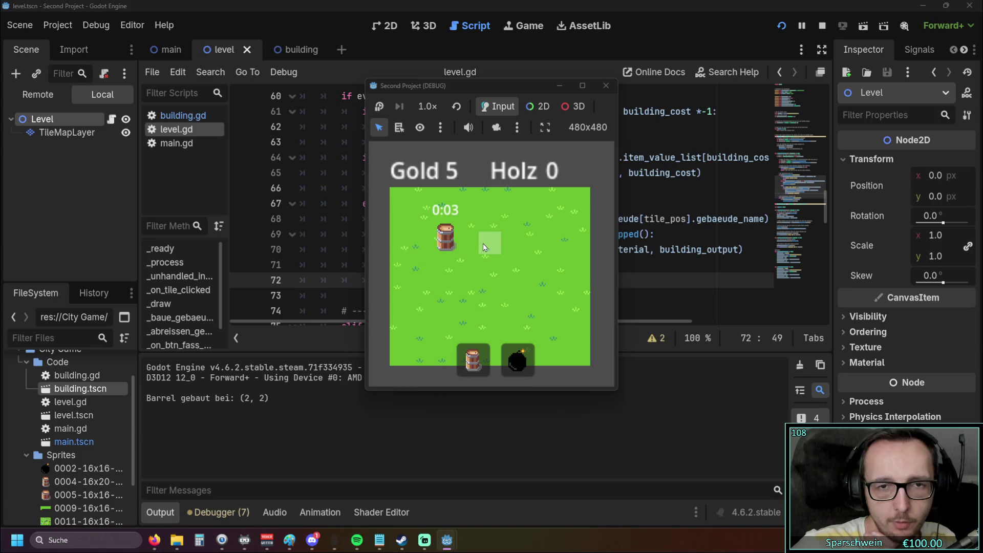
left_click(483, 244)
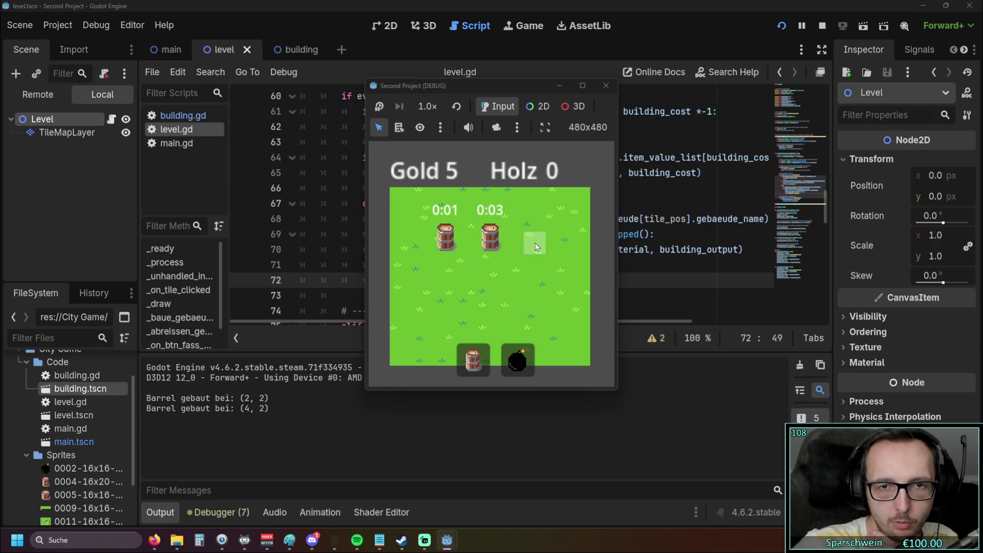
left_click(536, 243)
left_click(433, 244)
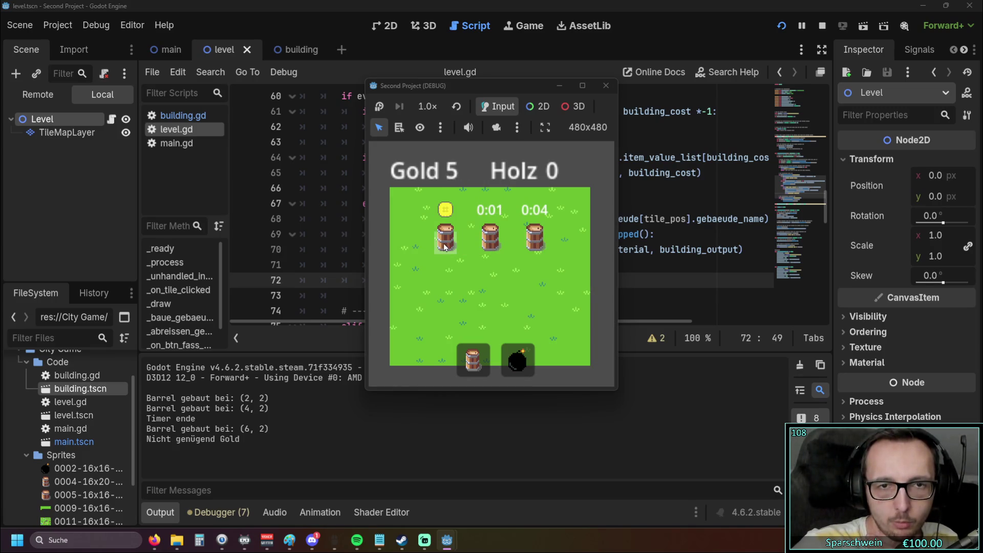
left_click(606, 86)
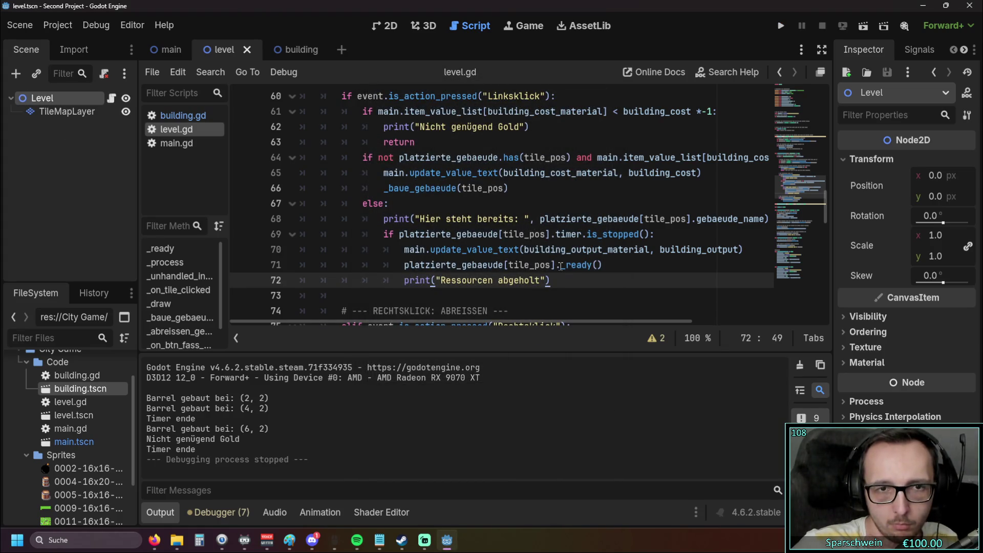
scroll(560, 265, "up", 1)
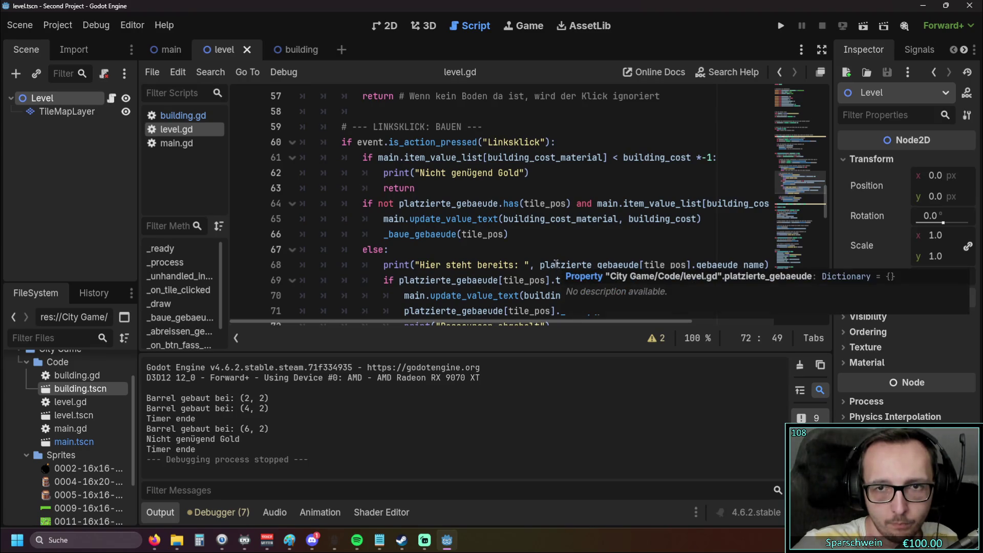
scroll(496, 250, "down", 1)
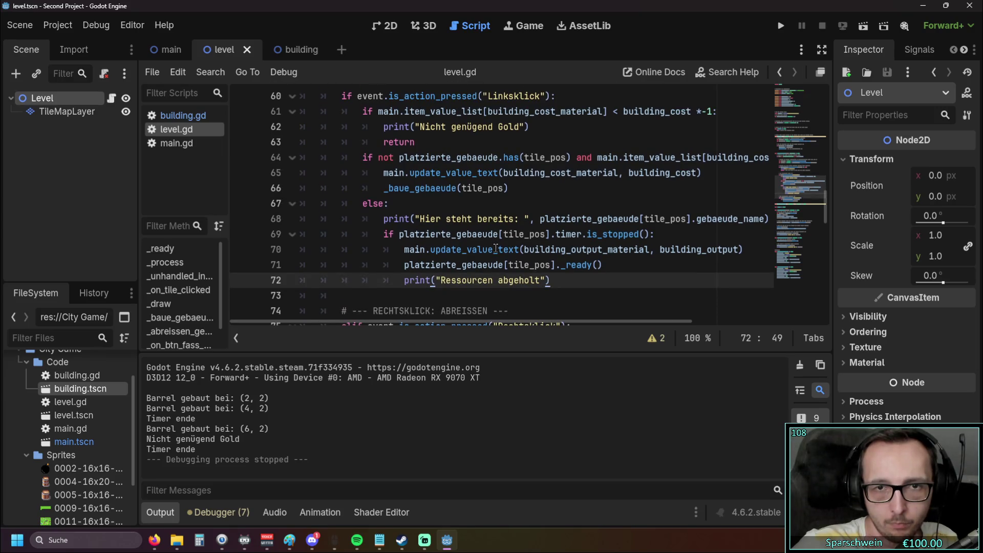
mouse_move(472, 323)
left_mouse_down()
mouse_move(611, 321)
mouse_move(498, 320)
left_mouse_up()
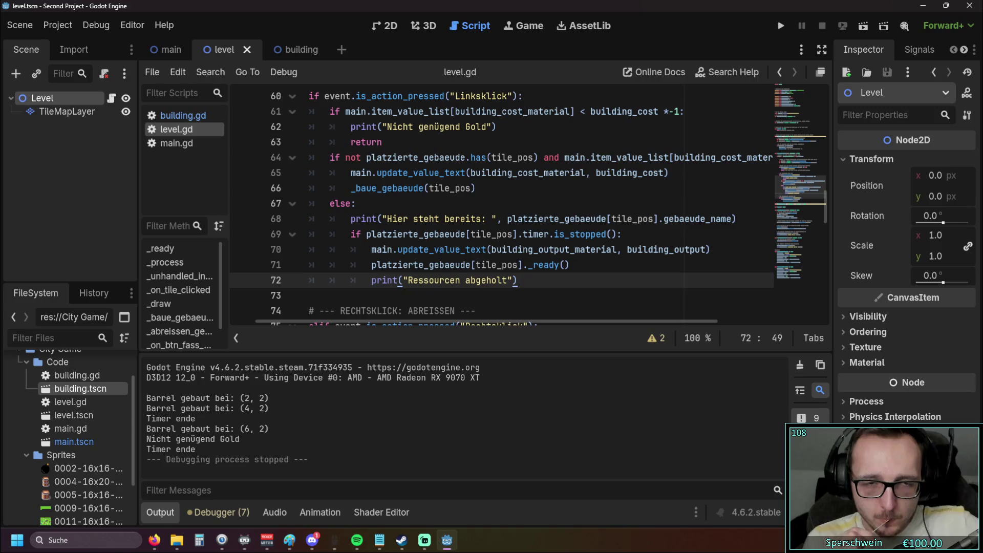
Step: Add a return after print("Nicht genügend Gold") in the left-click branch, then scroll to the script's top
left_click(385, 188)
scroll(448, 235, "down", 6)
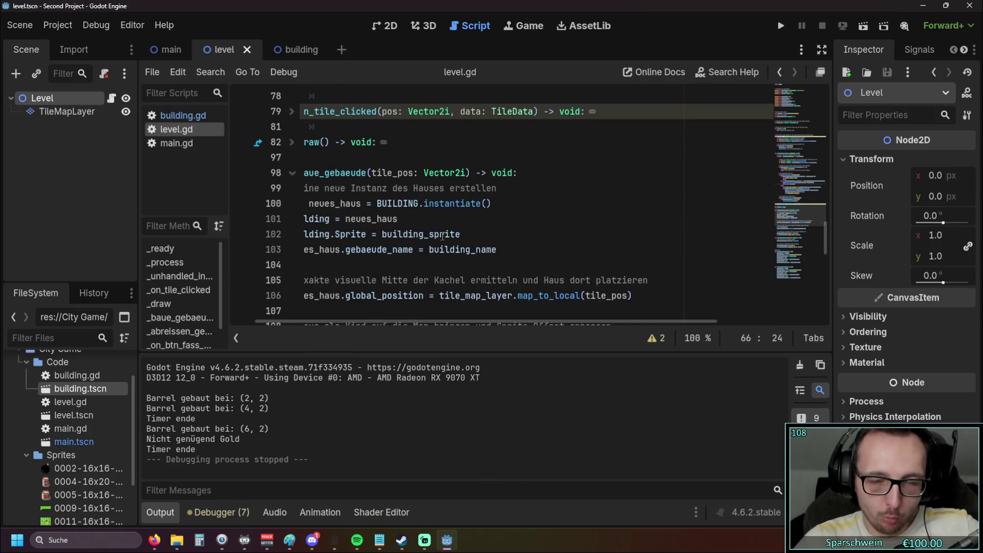
scroll(447, 324, "left", 2)
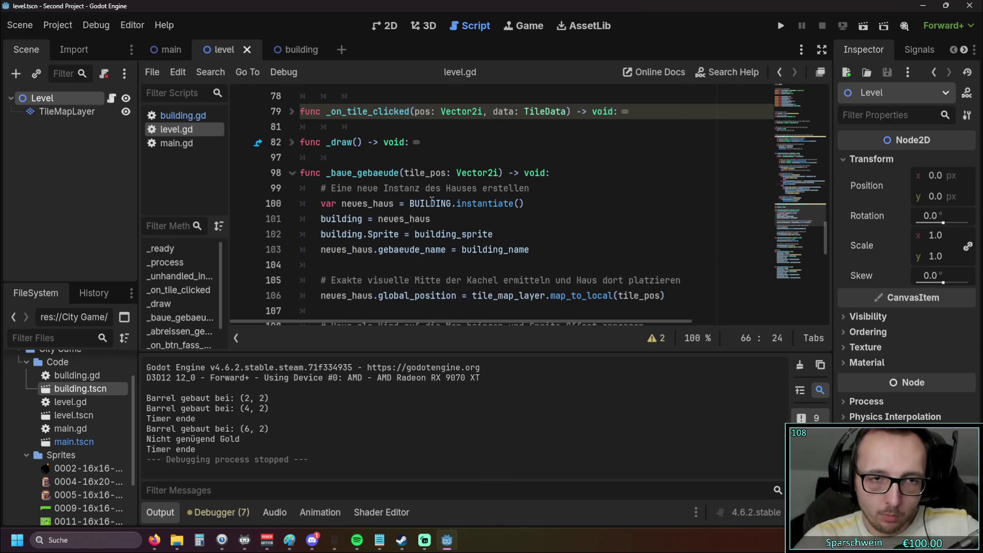
scroll(475, 223, "up", 7)
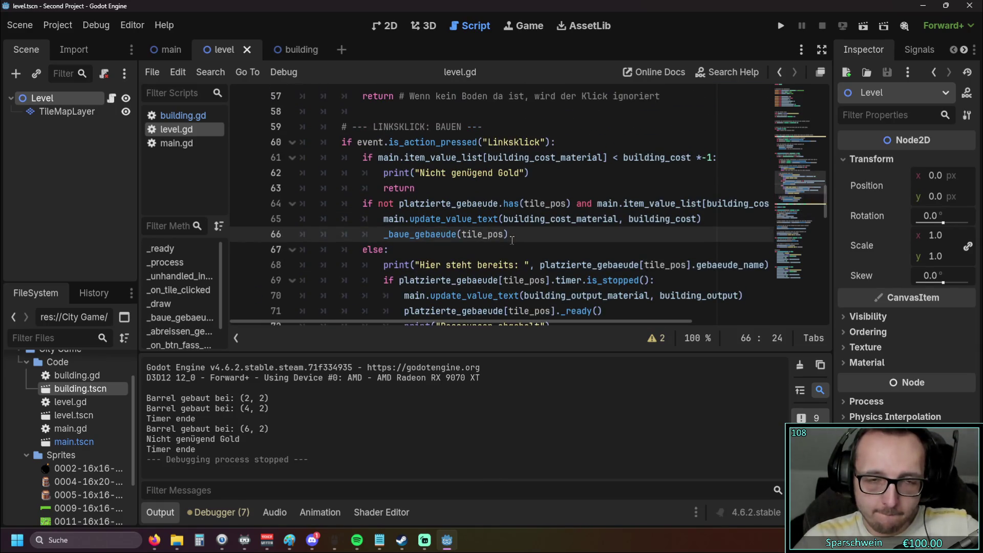
mouse_move(433, 320)
left_mouse_down()
mouse_move(601, 323)
mouse_move(387, 312)
mouse_move(460, 315)
left_mouse_up()
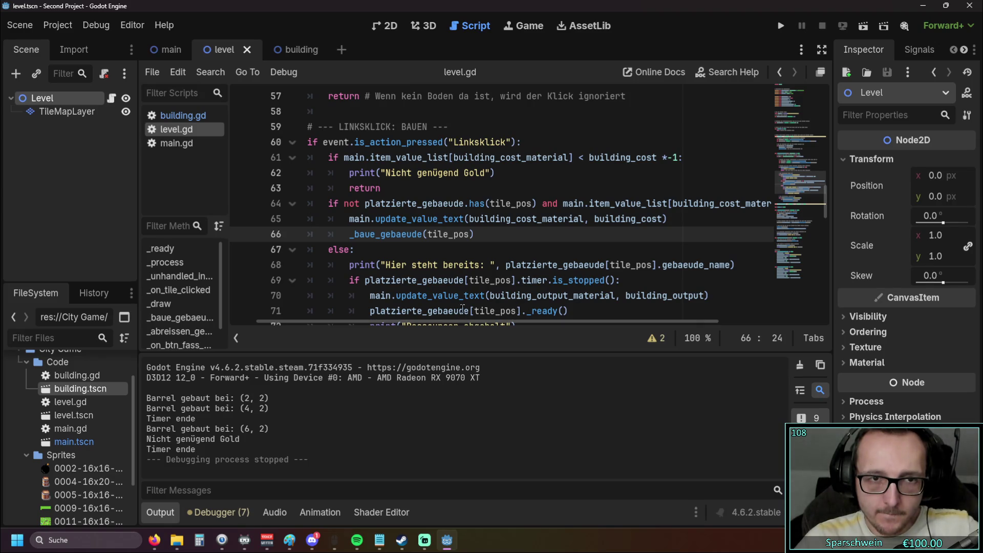
scroll(484, 258, "down", 1)
scroll(484, 258, "up", 1)
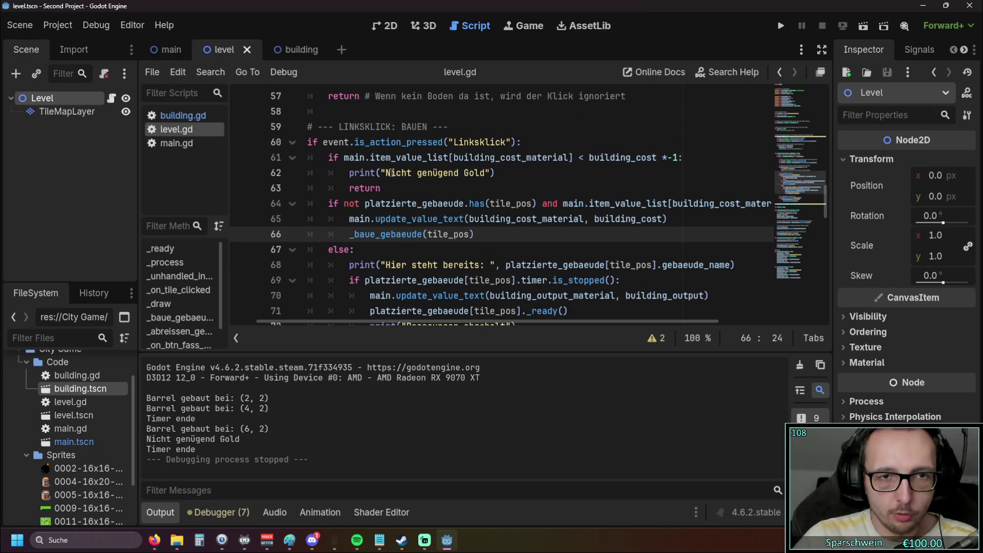
mouse_move(388, 187)
left_mouse_down()
mouse_move(410, 159)
mouse_move(447, 194)
left_mouse_up()
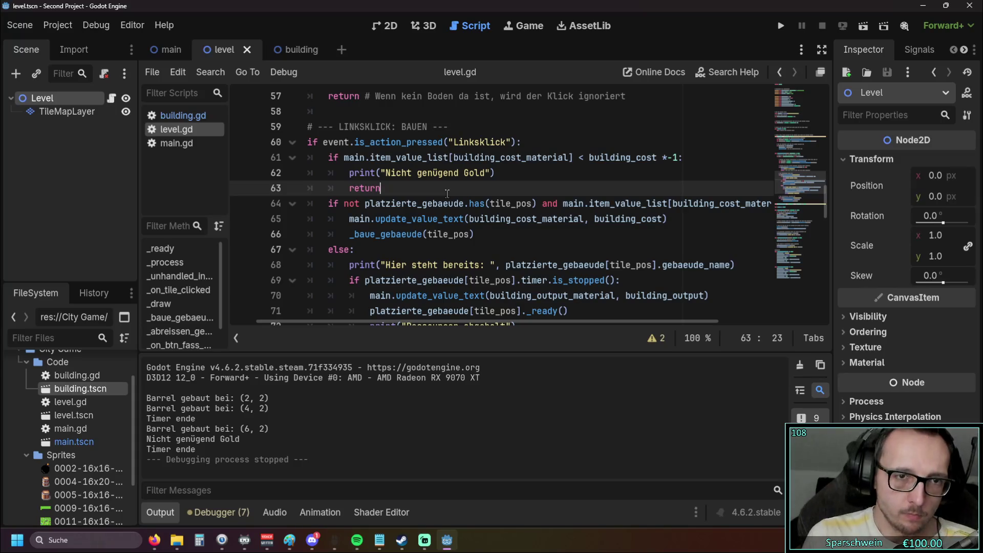
scroll(447, 194, "up", 15)
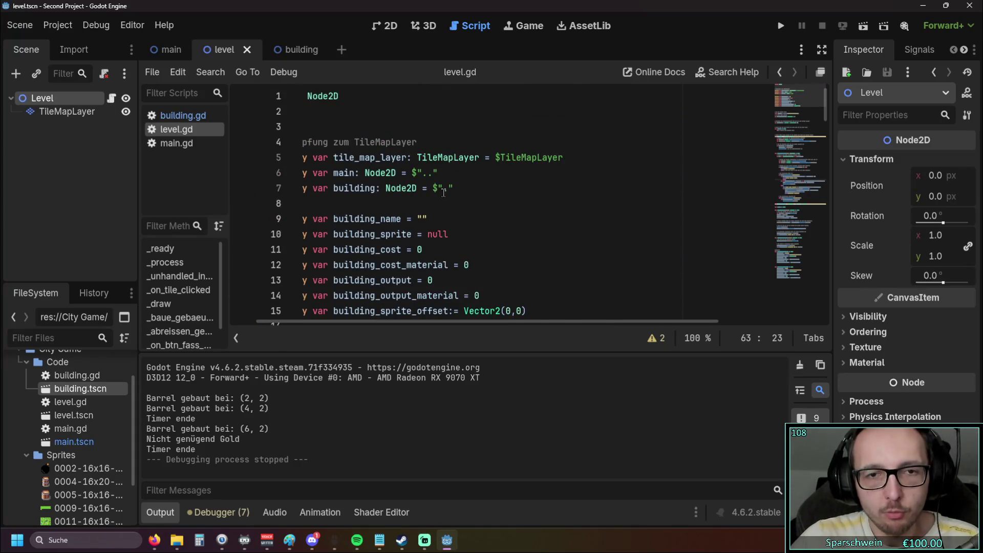
Step: In main.gd set starting gold to 20 and the timer's gold increment from 5 to 0, then run
left_click(177, 143)
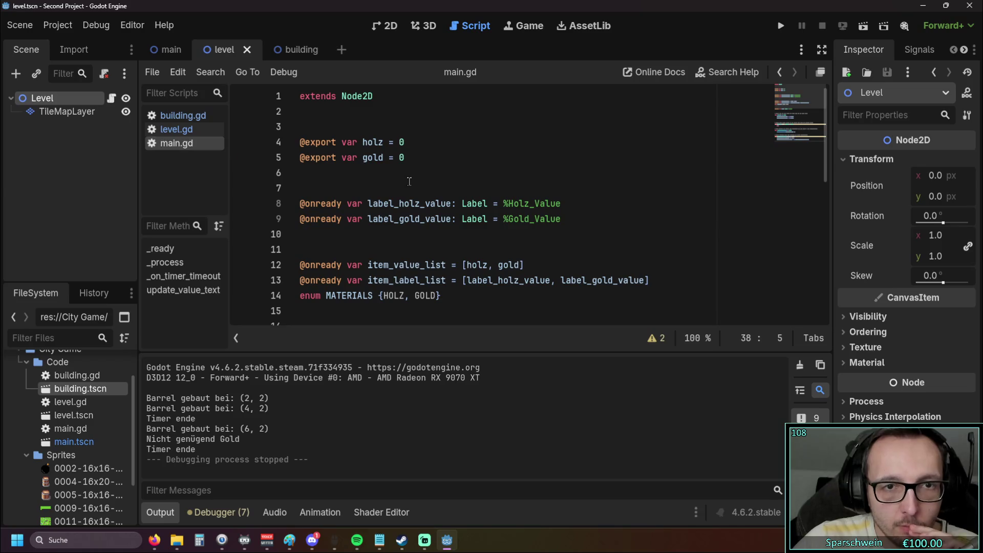
double_click(403, 159)
type("20")
key("Return")
scroll(450, 186, "down", 5)
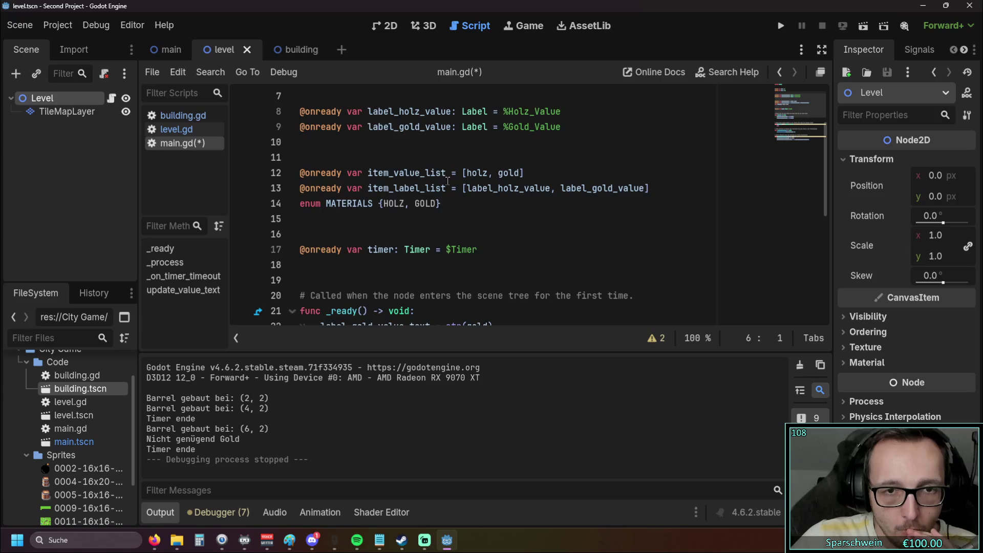
scroll(451, 187, "down", 3)
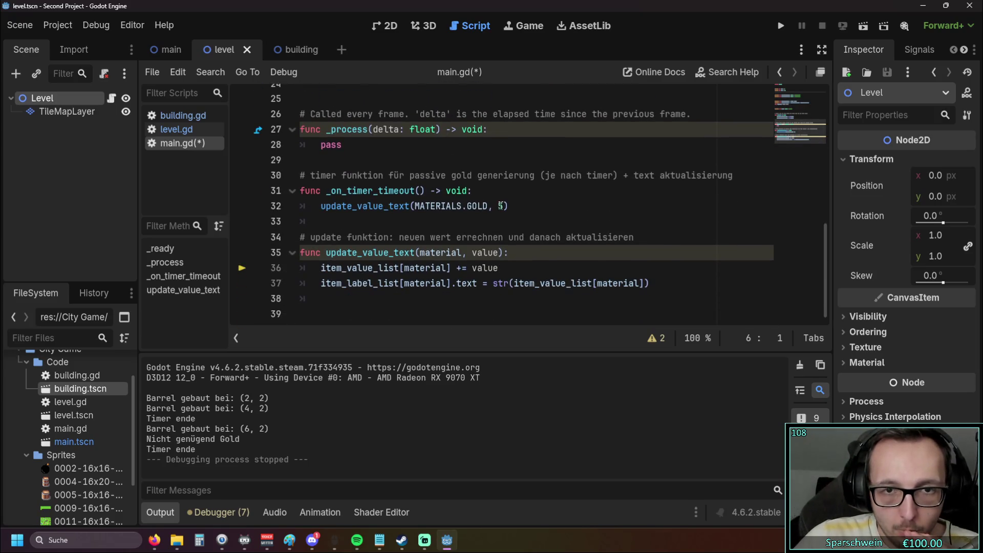
left_click(505, 205)
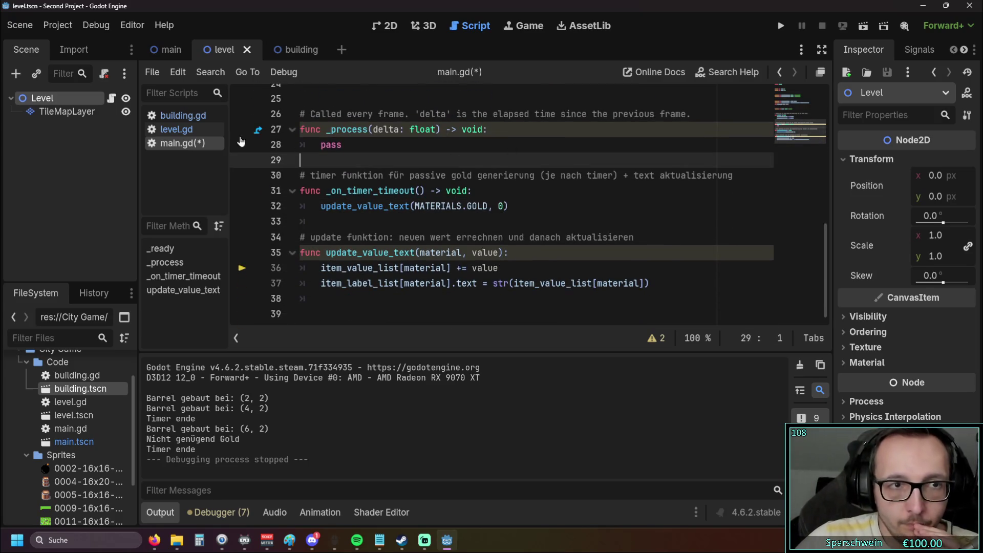
left_click(177, 129)
left_click(781, 26)
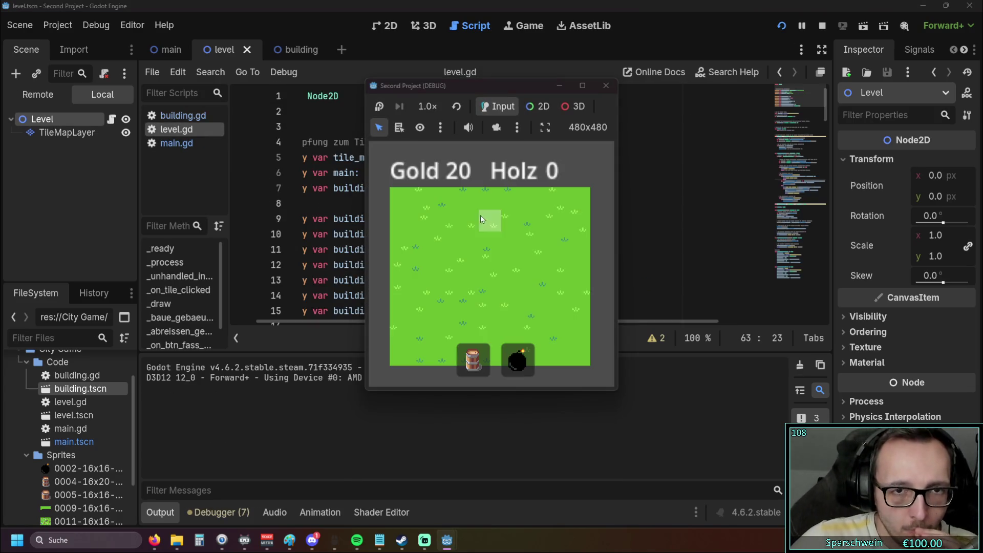
Step: Place a building, restart the game, and build barrels at (2, 2) and (4, 2) using all 20 gold
left_click(451, 256)
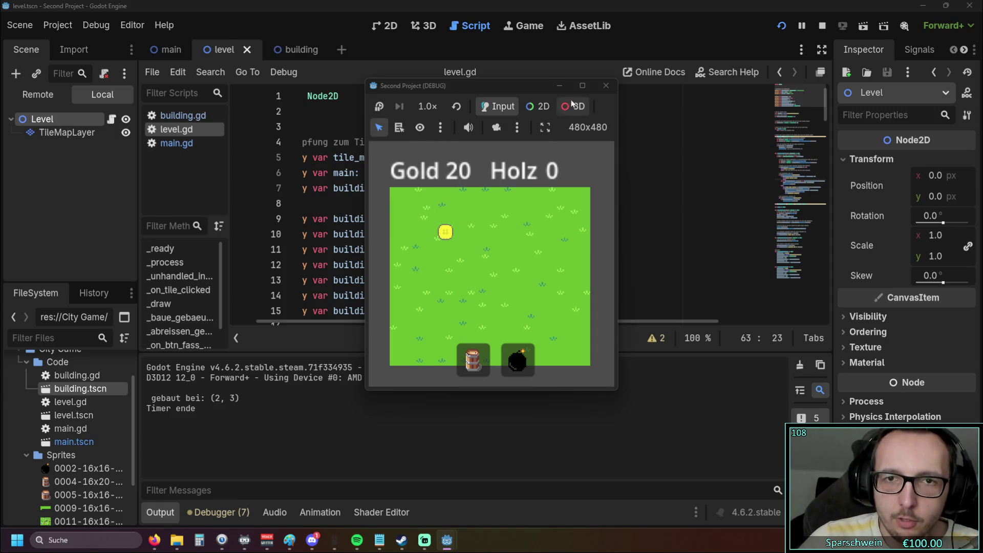
left_click(606, 86)
left_click(781, 27)
left_click(476, 363)
left_click(446, 248)
left_click(490, 244)
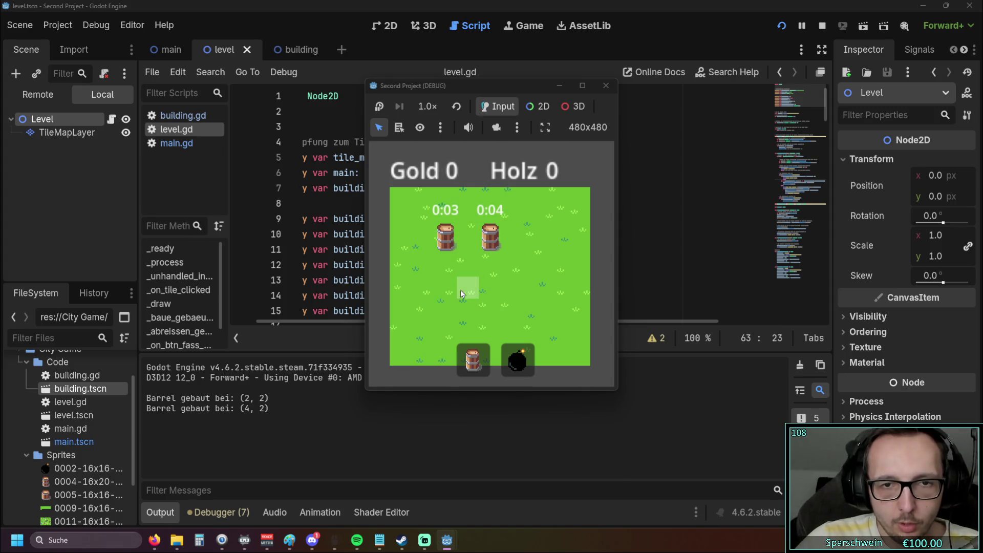
Step: Click the finished barrel repeatedly to collect, getting only 'Nicht genügend Gold', then close the game
left_click(442, 245)
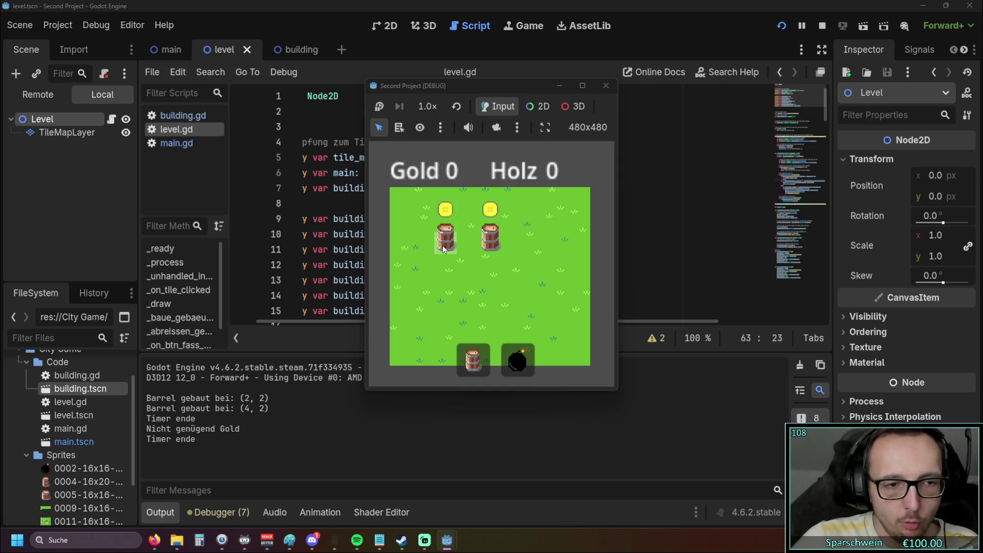
left_click(442, 245)
left_click(443, 245)
left_click(442, 244)
left_click(442, 245)
left_click(442, 244)
left_click(442, 244)
left_click(442, 245)
left_click(442, 245)
left_click(442, 245)
left_click(442, 245)
left_click(442, 245)
left_click(443, 245)
left_click(442, 245)
left_click(442, 245)
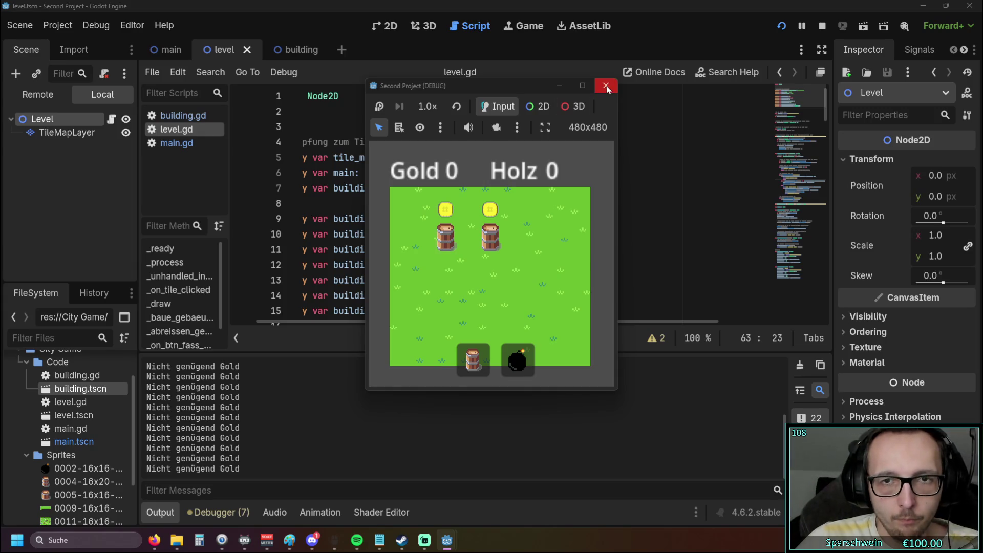
left_click(605, 85)
scroll(515, 195, "down", 1)
left_click_drag(523, 324, 432, 321)
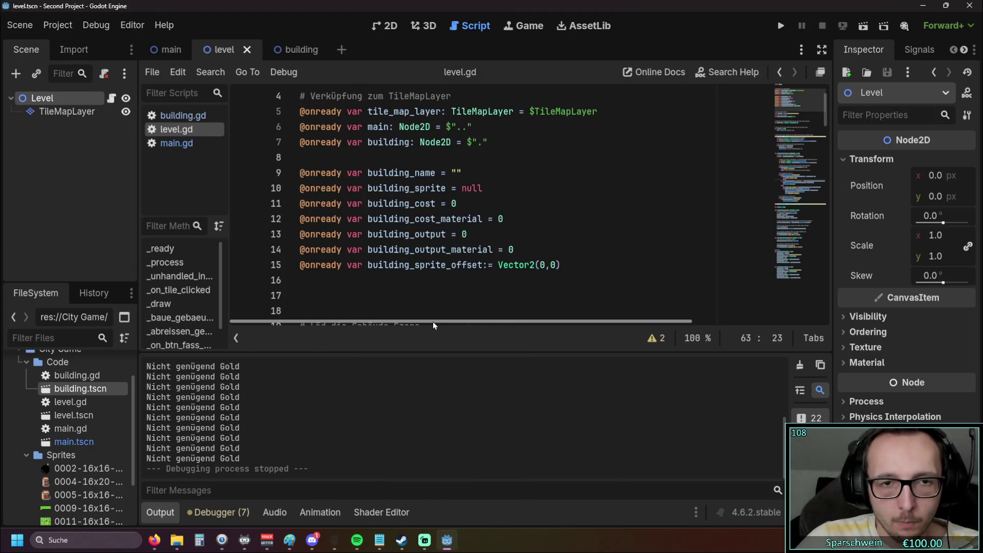
scroll(467, 203, "down", 12)
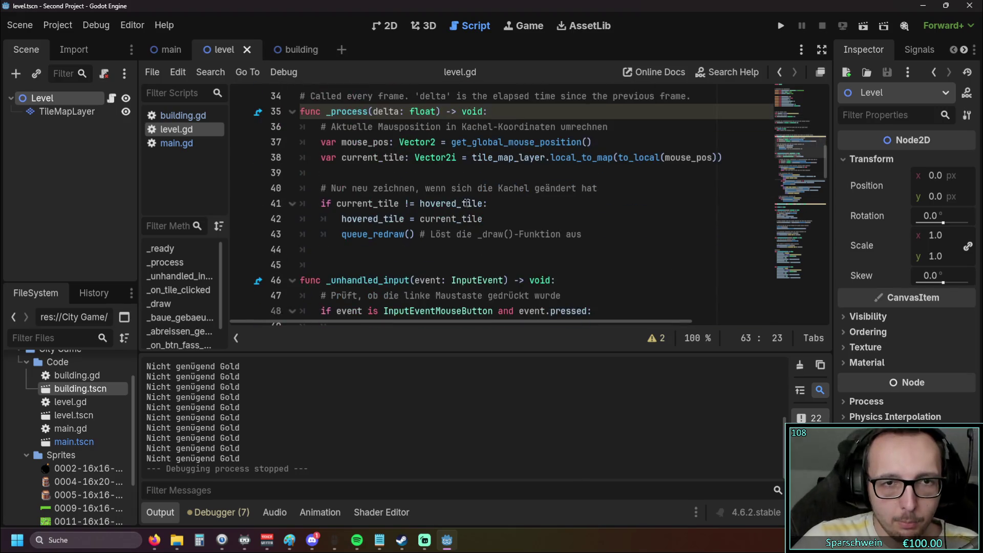
scroll(467, 203, "down", 1)
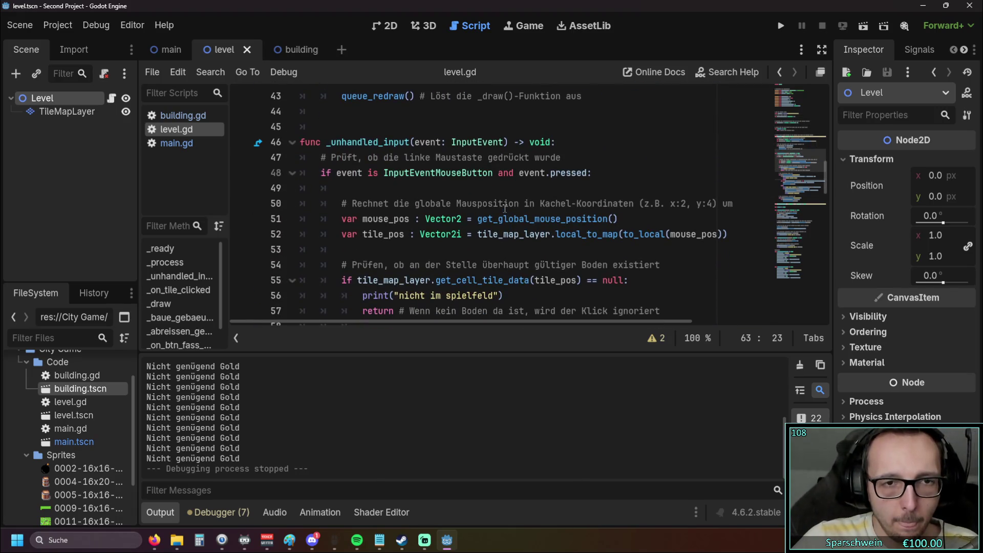
scroll(502, 215, "down", 1)
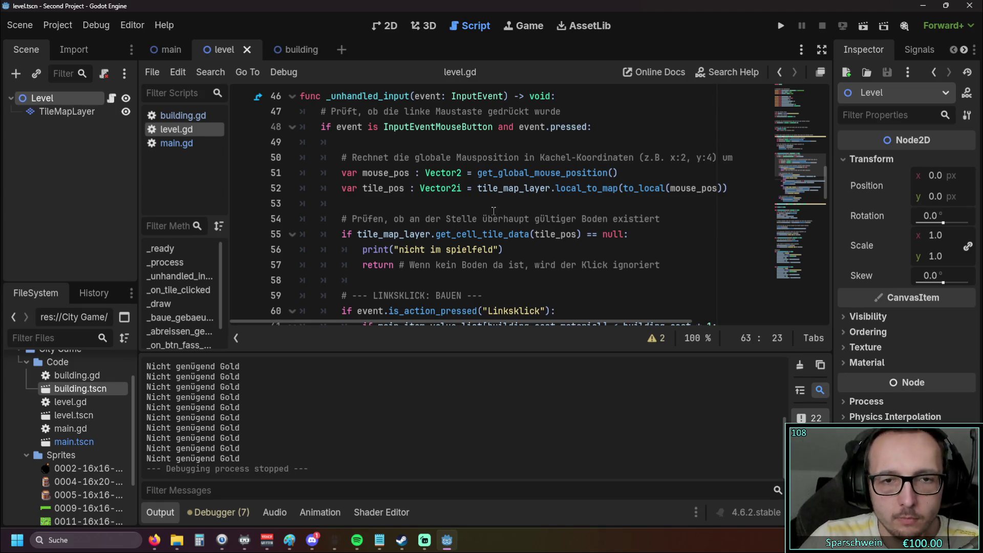
scroll(491, 214, "down", 2)
scroll(535, 217, "up", 2)
scroll(535, 216, "down", 2)
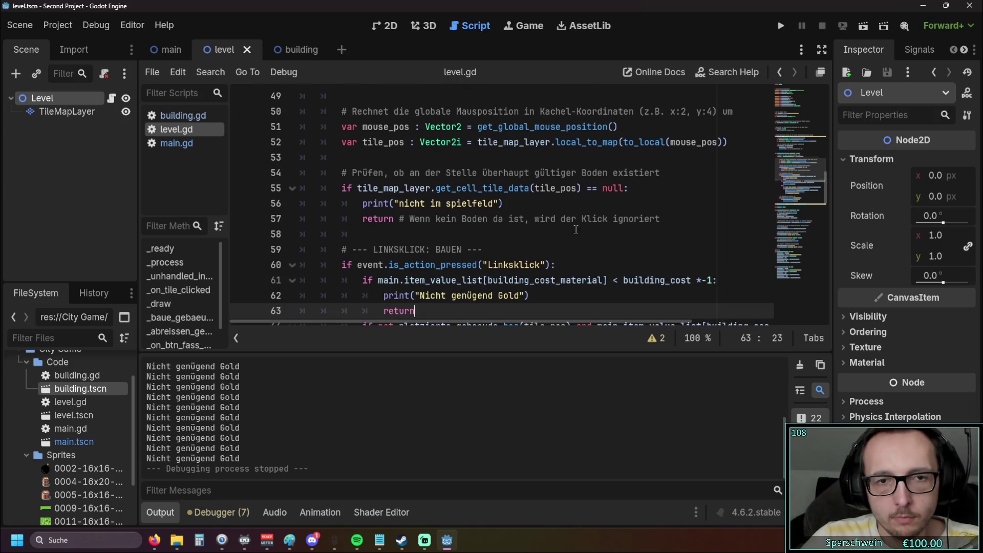
scroll(529, 221, "down", 2)
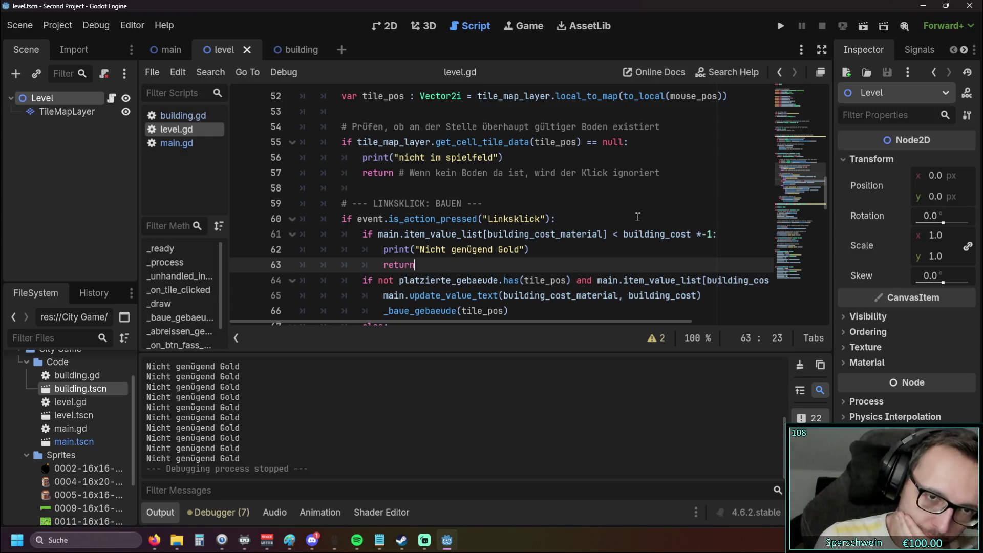
scroll(637, 217, "down", 2)
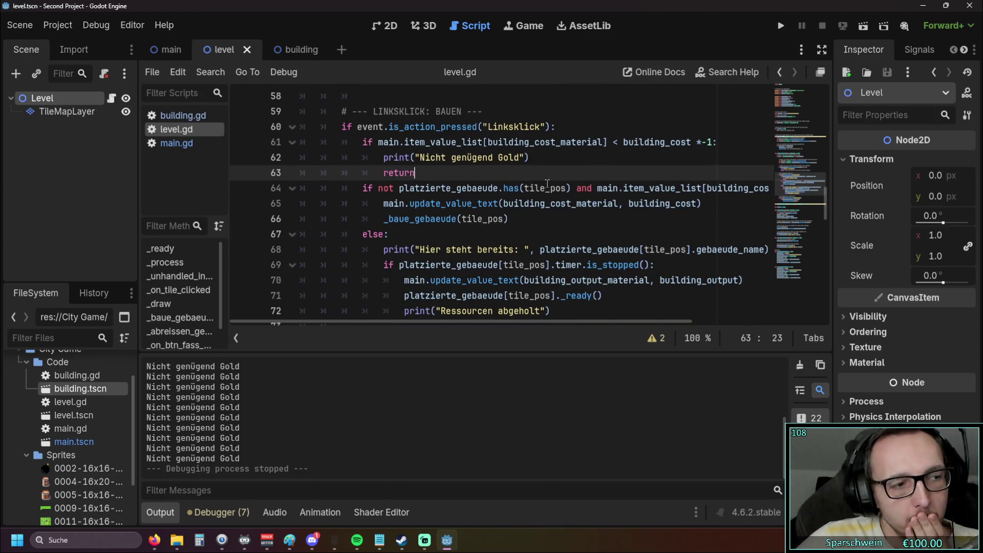
scroll(553, 194, "down", 5)
scroll(562, 208, "up", 7)
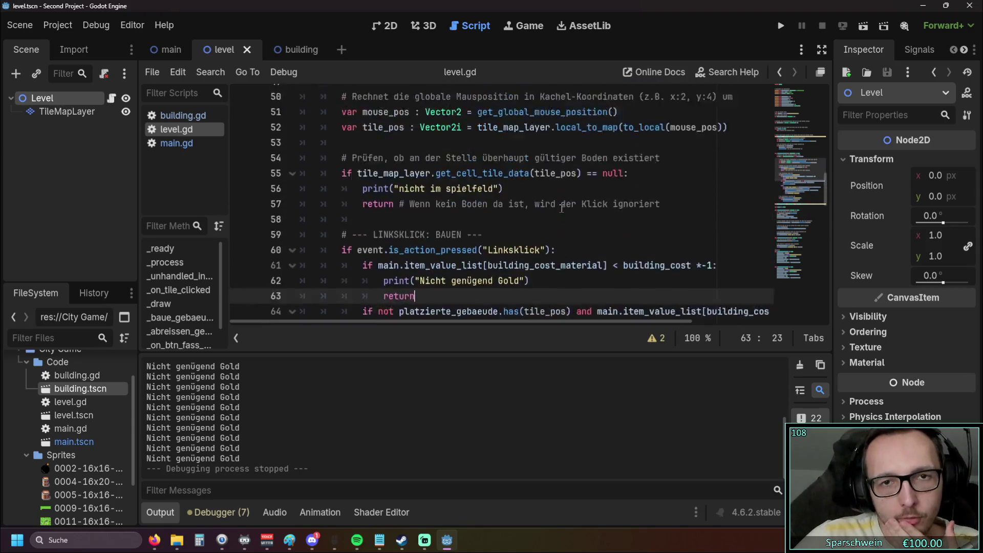
scroll(562, 208, "up", 8)
scroll(563, 207, "down", 4)
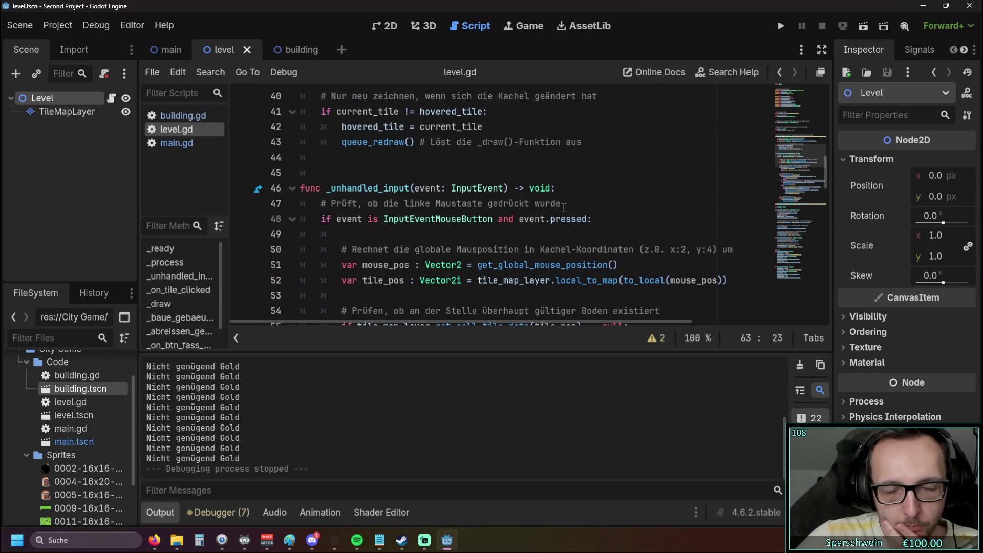
scroll(563, 207, "down", 10)
scroll(562, 211, "down", 5)
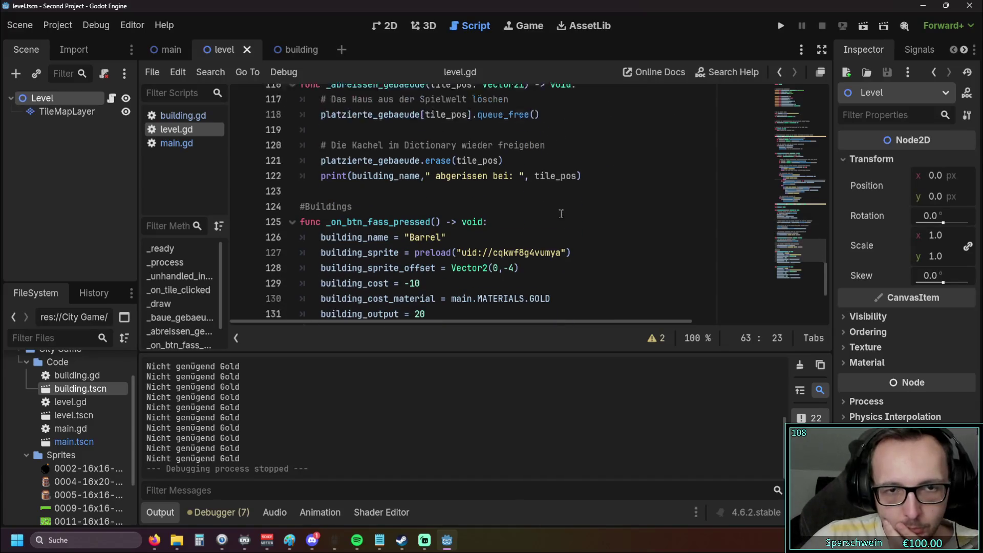
scroll(558, 214, "up", 3)
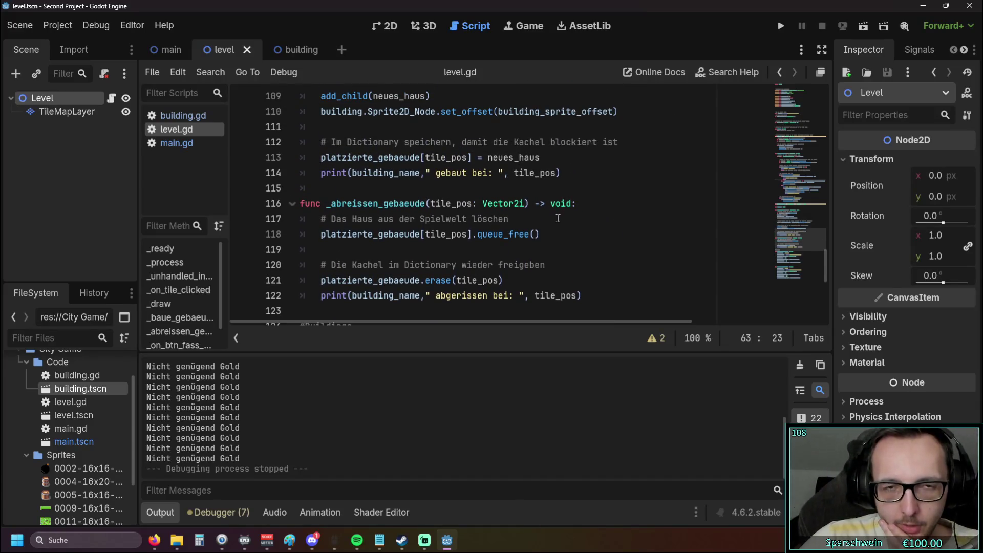
scroll(558, 218, "up", 10)
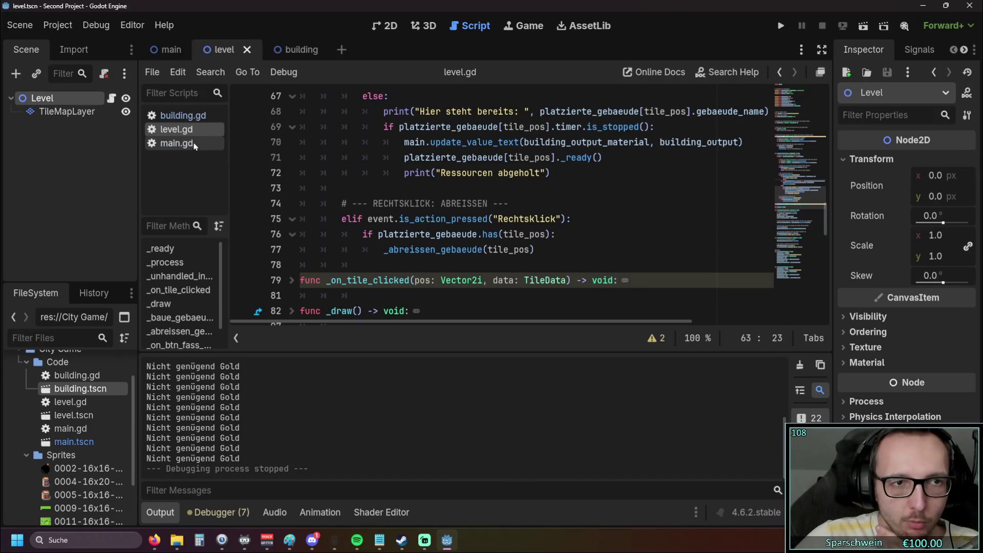
left_click(183, 116)
scroll(531, 208, "up", 4)
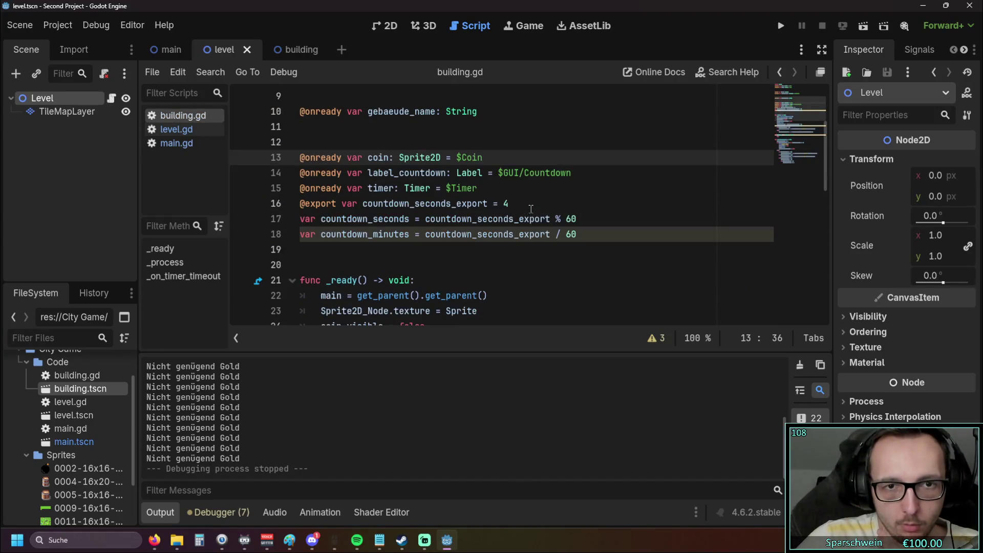
scroll(527, 212, "up", 1)
scroll(506, 202, "up", 1)
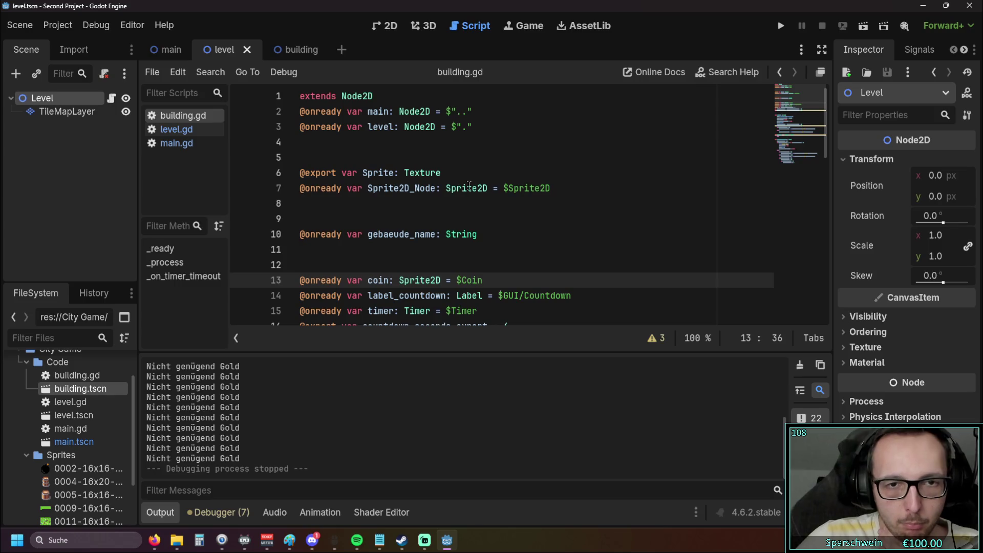
scroll(486, 192, "down", 1)
scroll(486, 191, "down", 4)
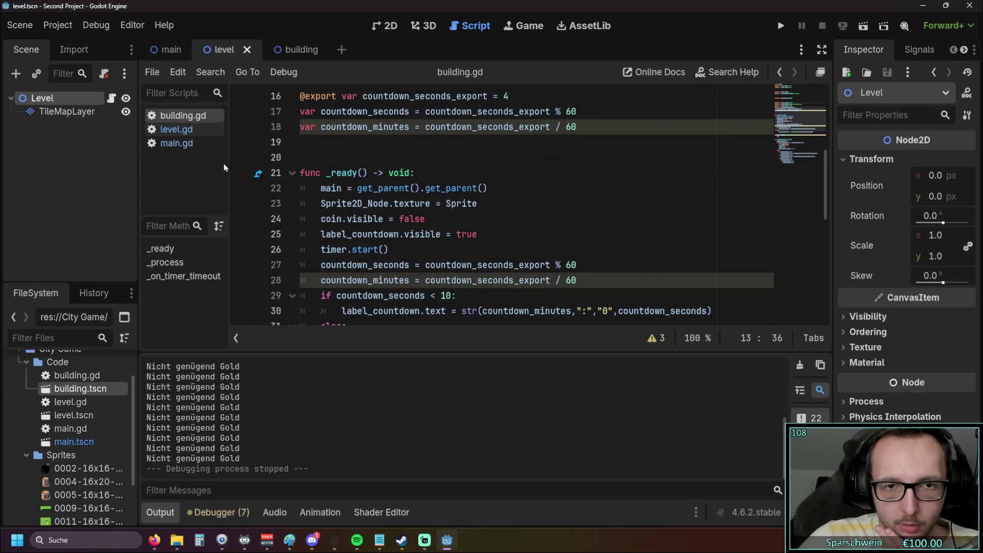
left_click(177, 129)
scroll(547, 206, "up", 15)
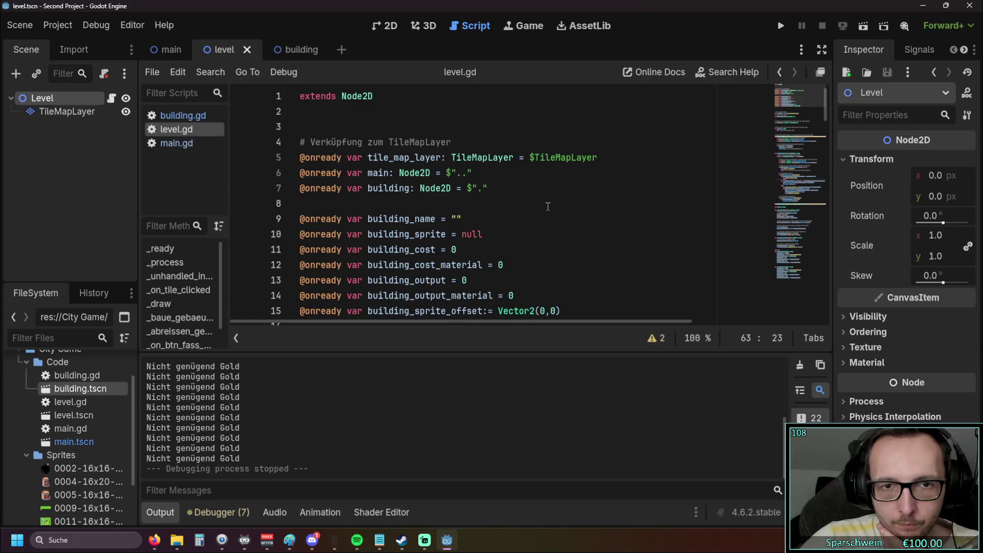
scroll(547, 206, "down", 1)
left_click(547, 207)
scroll(554, 208, "down", 3)
scroll(554, 207, "down", 3)
scroll(554, 207, "up", 3)
scroll(553, 204, "down", 5)
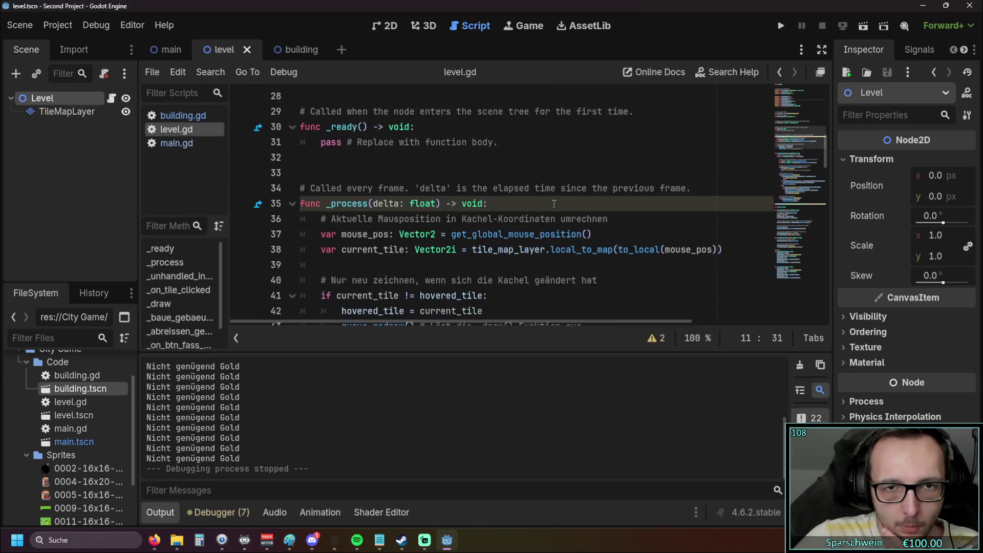
scroll(552, 204, "down", 10)
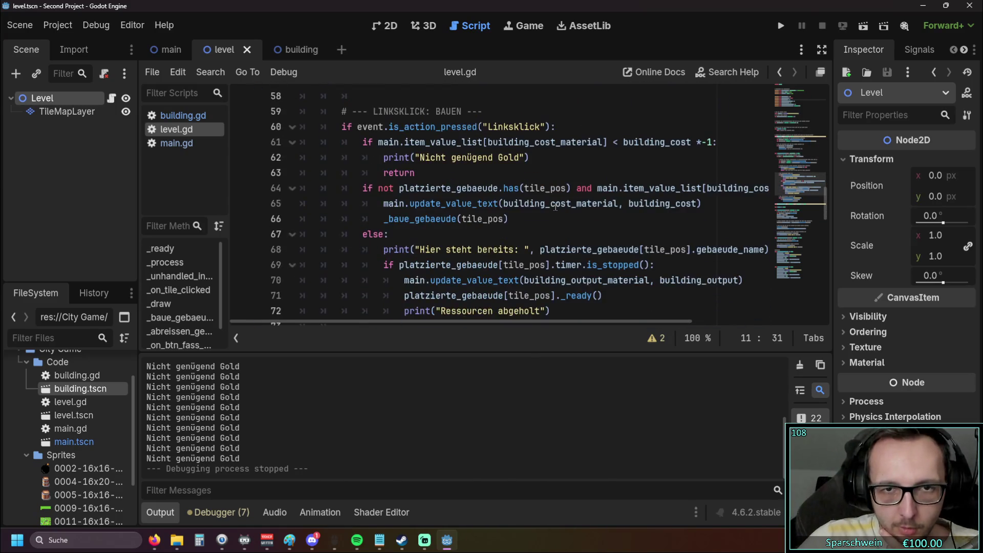
scroll(555, 206, "up", 1)
left_click(507, 160)
Step: Position the caret just before the colon of line 61's not-enough-gold condition
key("Return")
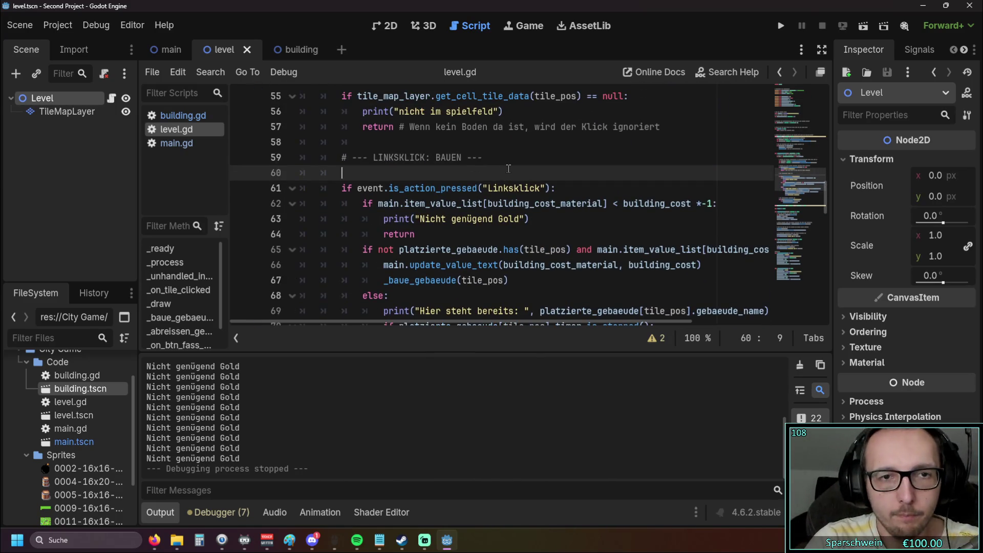
key("BackSpace")
key("BackSpace")
key("BackSpace")
left_click(570, 176)
key("Return")
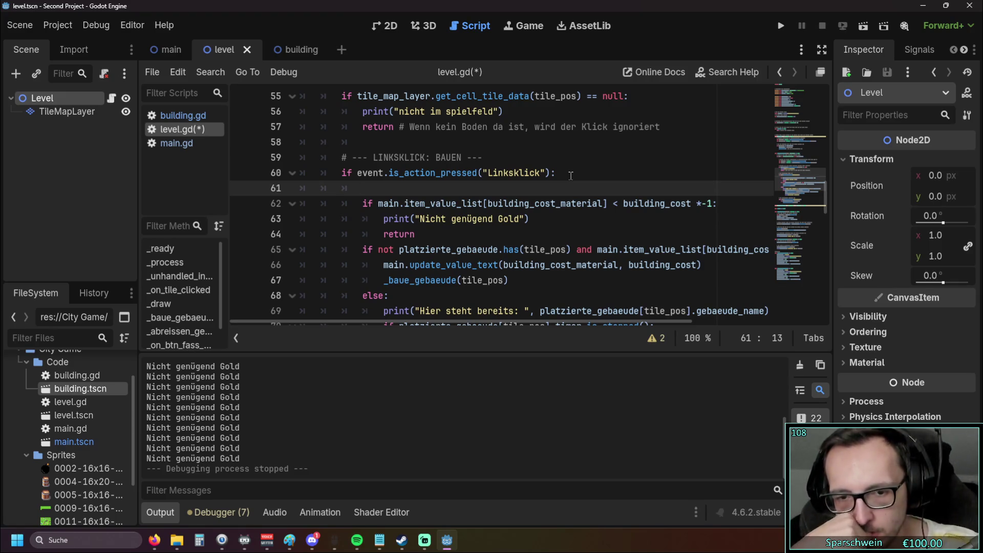
key("BackSpace")
key("BackSpace")
key("BackSpace")
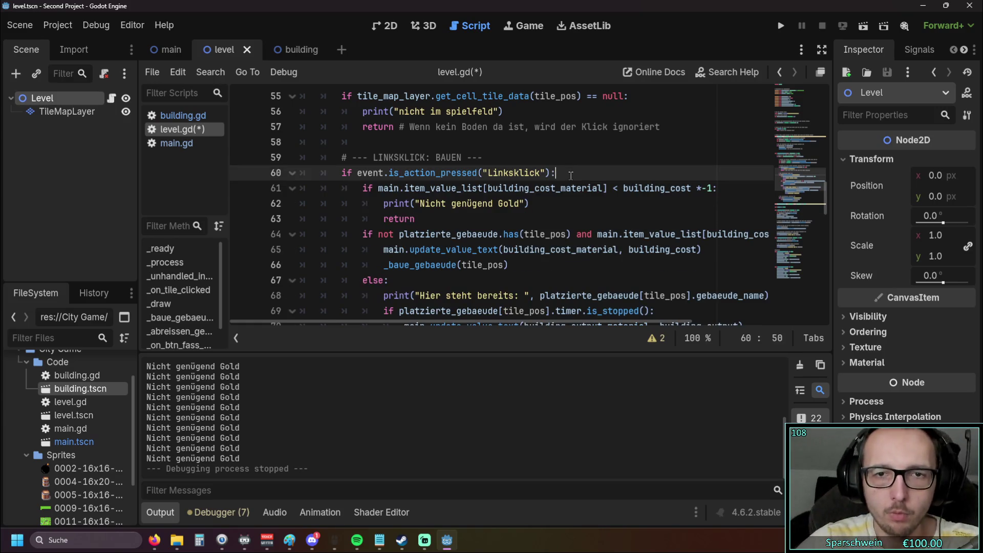
left_click_drag(438, 321, 488, 327)
left_click(653, 188)
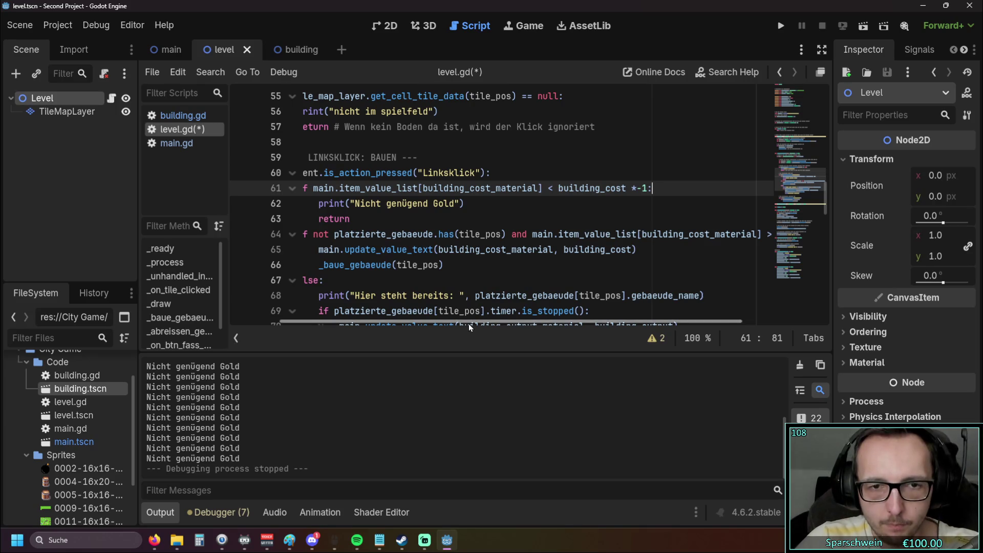
left_click_drag(468, 323, 513, 321)
key("Left")
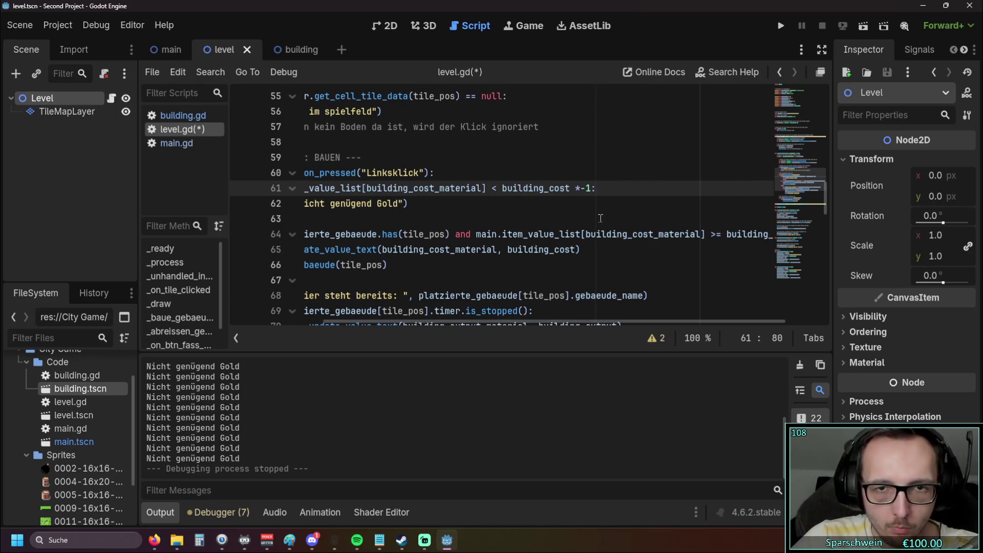
Step: Append 'and building_sprite == null' to line 61's condition, then save and run with F5
type("and")
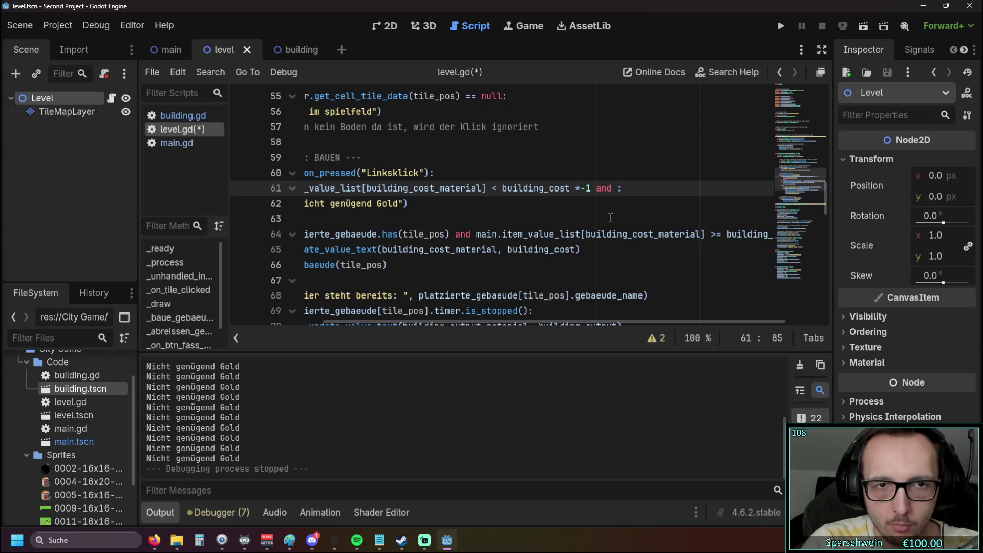
scroll(541, 267, "up", 1)
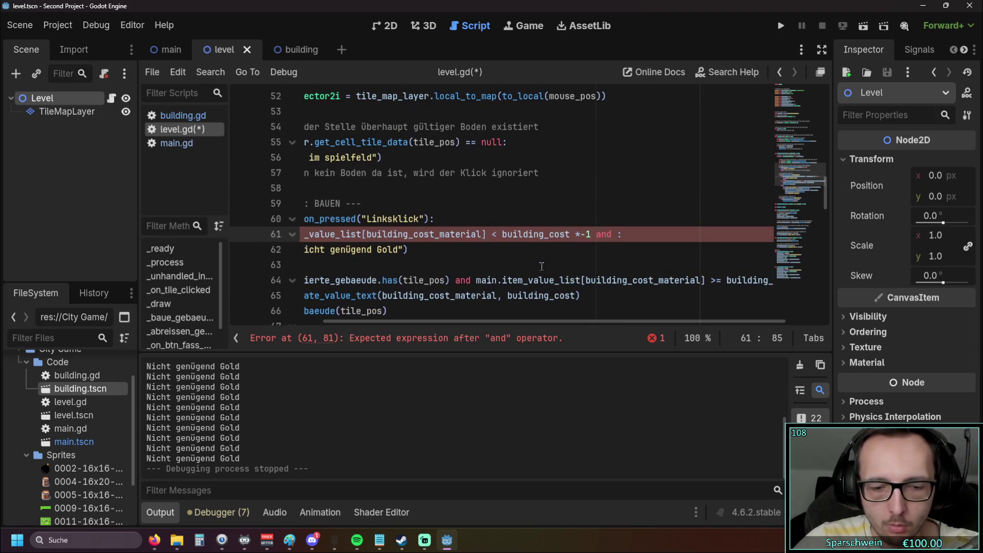
type("building")
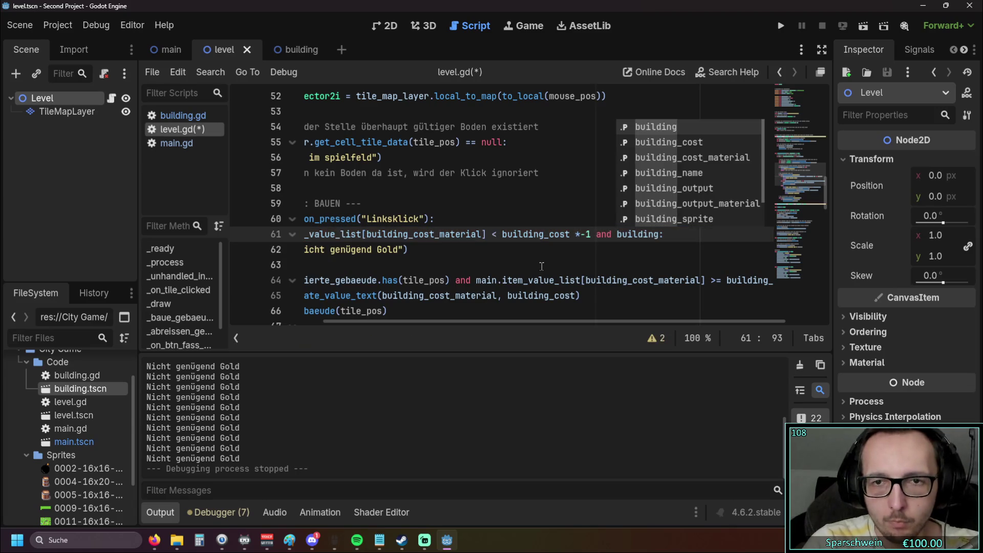
key("Down")
key("Down")
key("Down")
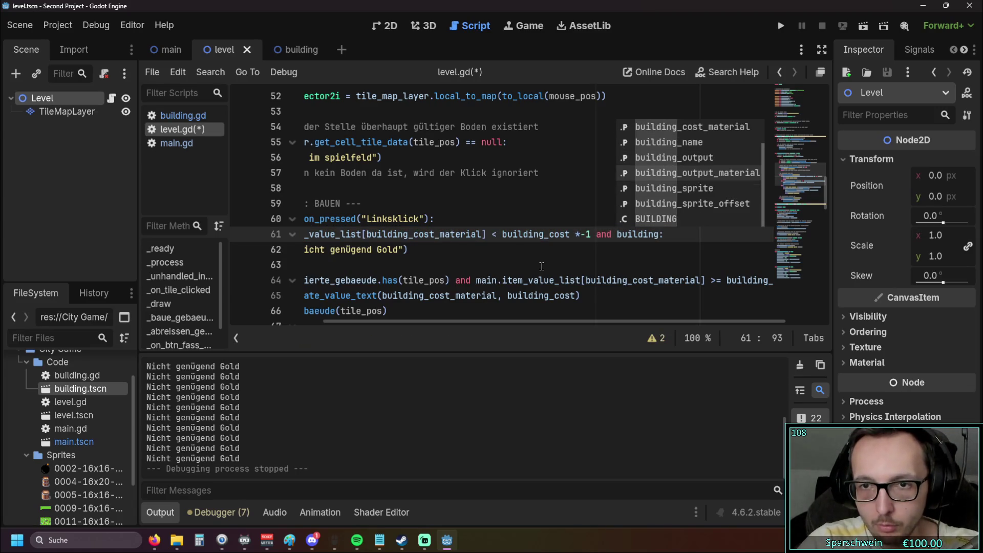
type("_sprite")
key("Return")
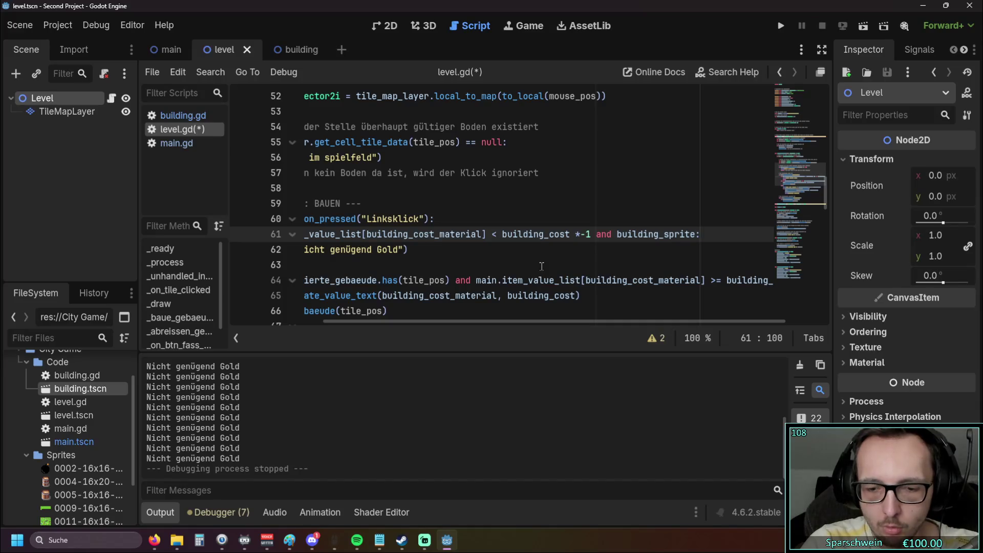
type("!=")
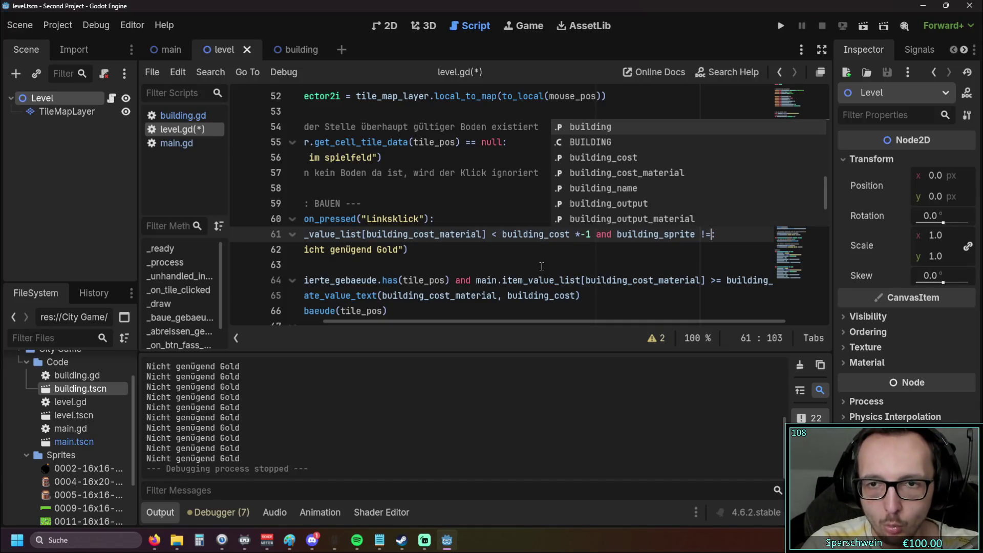
key("BackSpace")
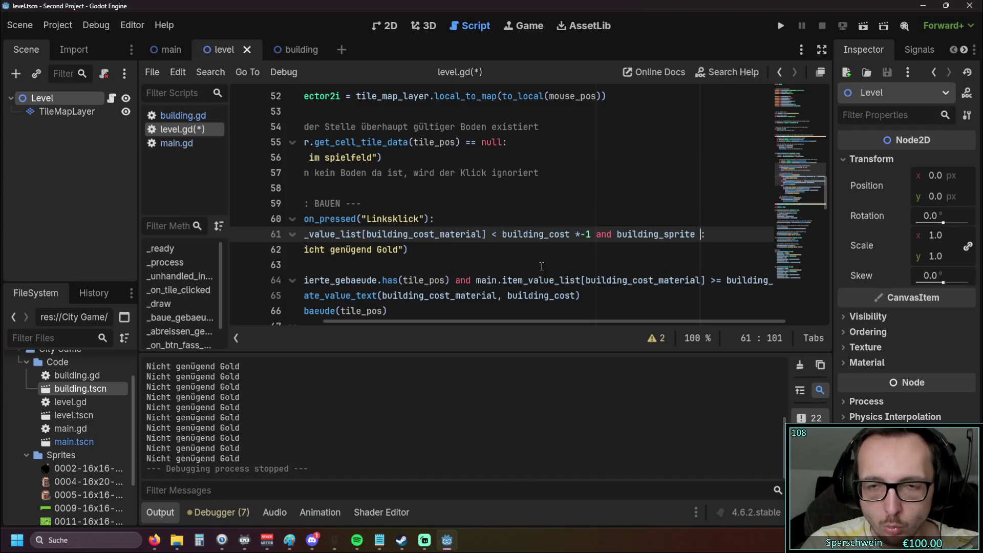
type("== null")
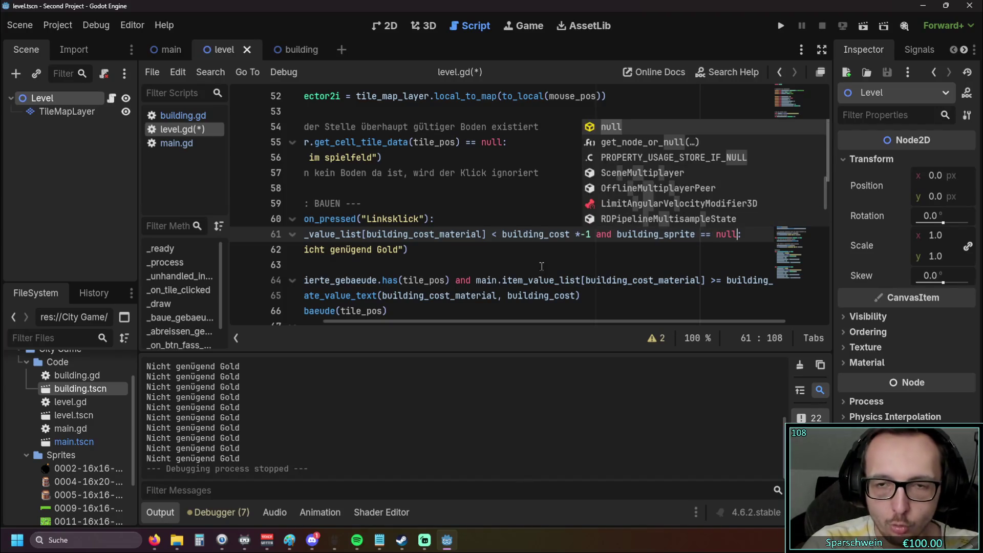
left_click(527, 262)
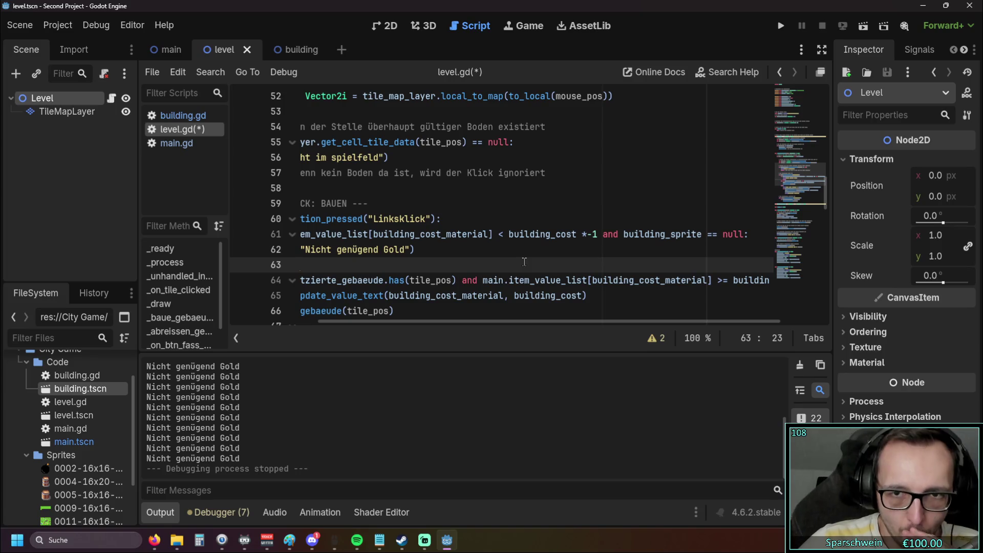
key("F5")
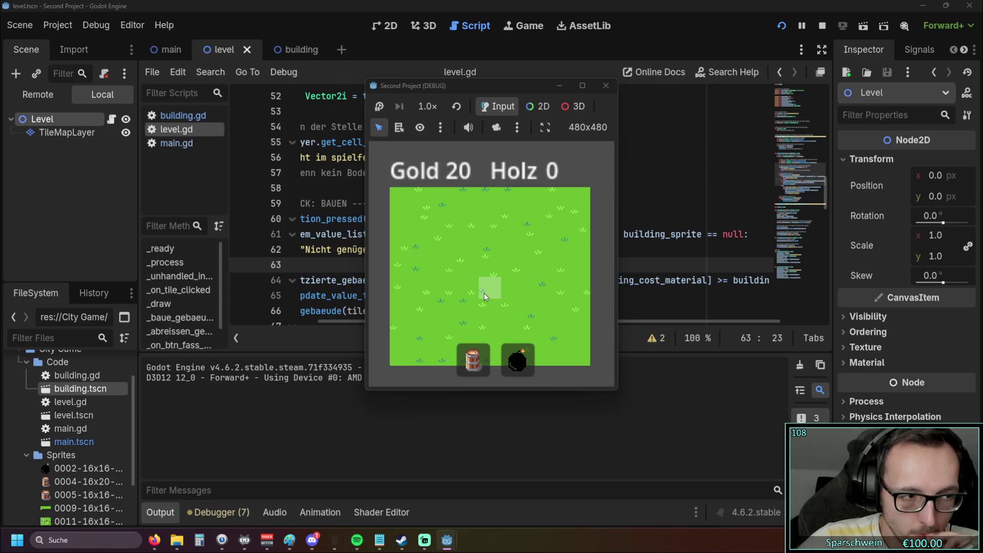
Step: Build barrels at (3, 3) and (5, 3), collect their wood twice each, then stop the game
left_click(471, 263)
left_click(508, 267)
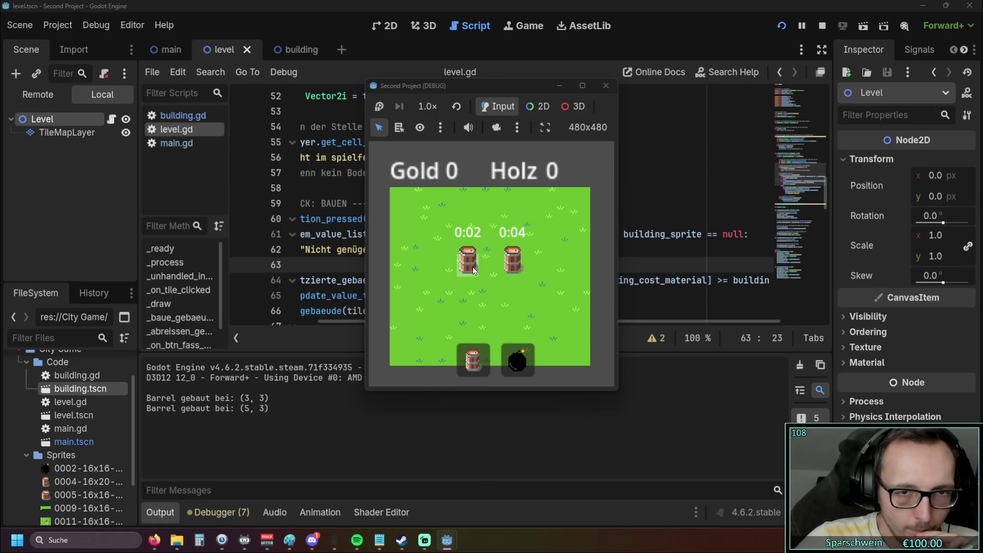
left_click(468, 268)
left_click(517, 267)
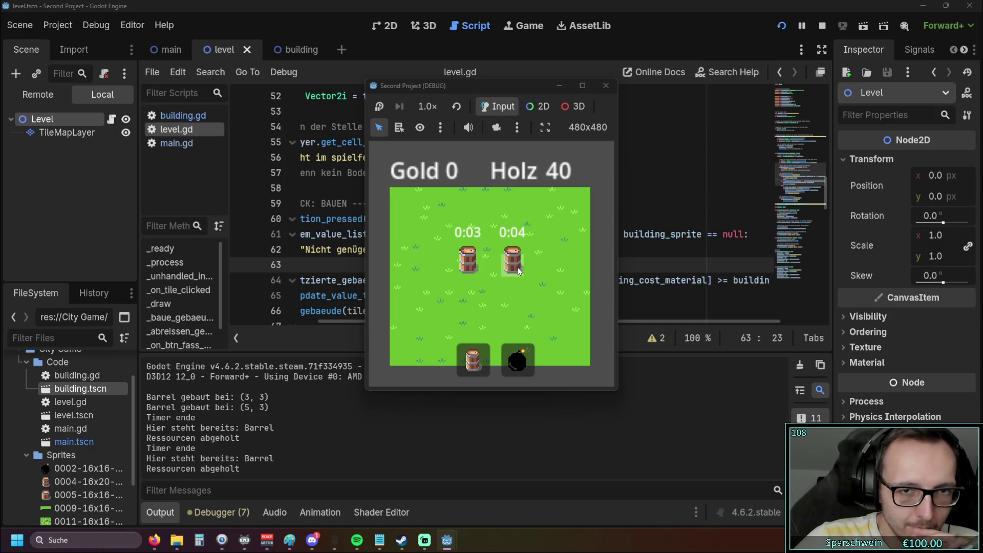
left_click(460, 271)
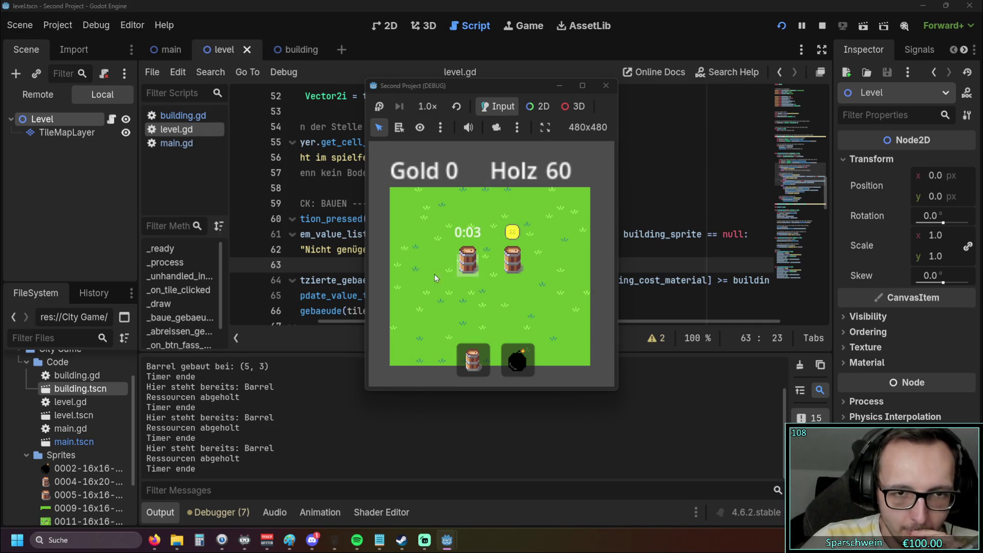
left_click(512, 264)
left_click(606, 86)
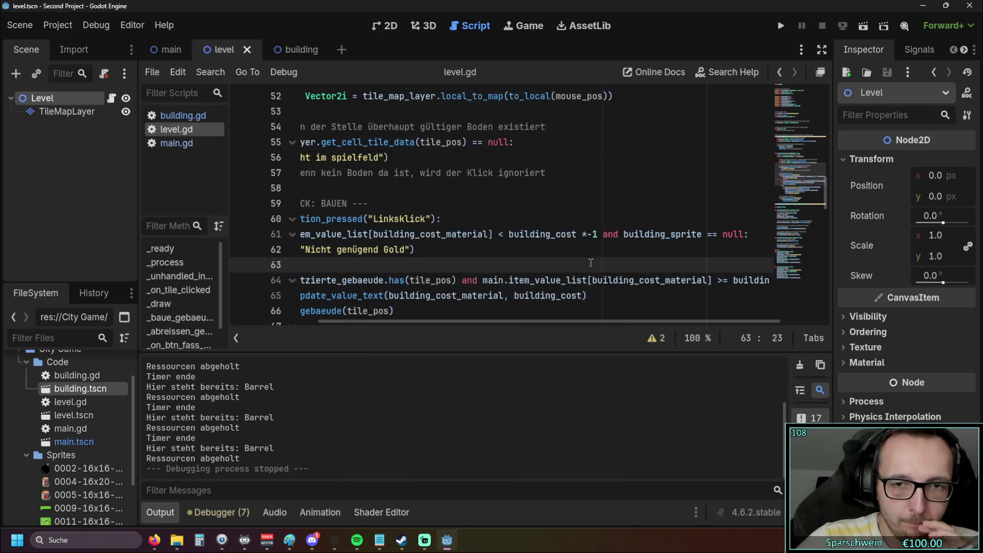
Step: Start a new if on line 61 with the copied building_sprite == null condition
mouse_move(512, 324)
left_mouse_down()
mouse_move(435, 321)
mouse_move(535, 317)
mouse_move(503, 315)
left_mouse_up()
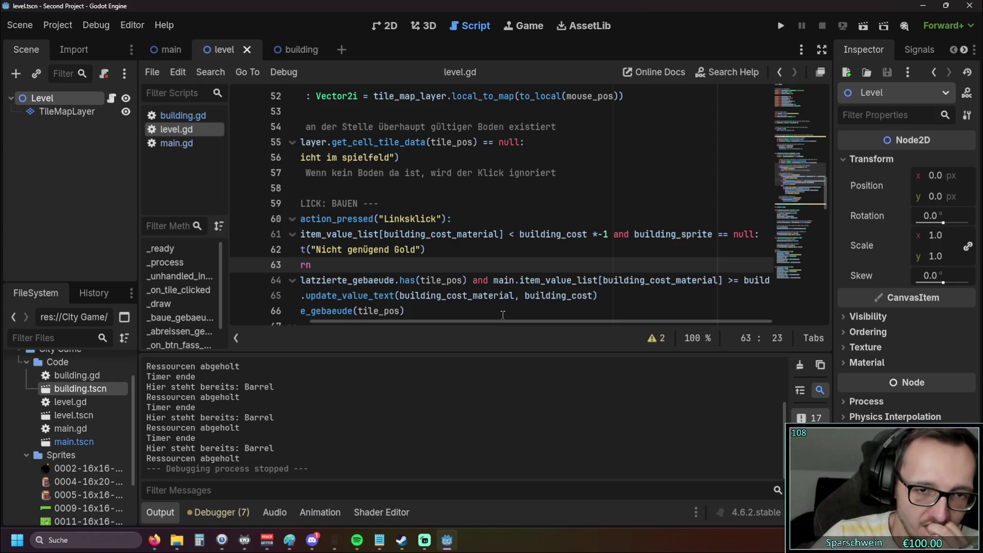
mouse_move(509, 321)
left_mouse_down()
mouse_move(442, 333)
mouse_move(454, 330)
left_mouse_up()
left_click(530, 219)
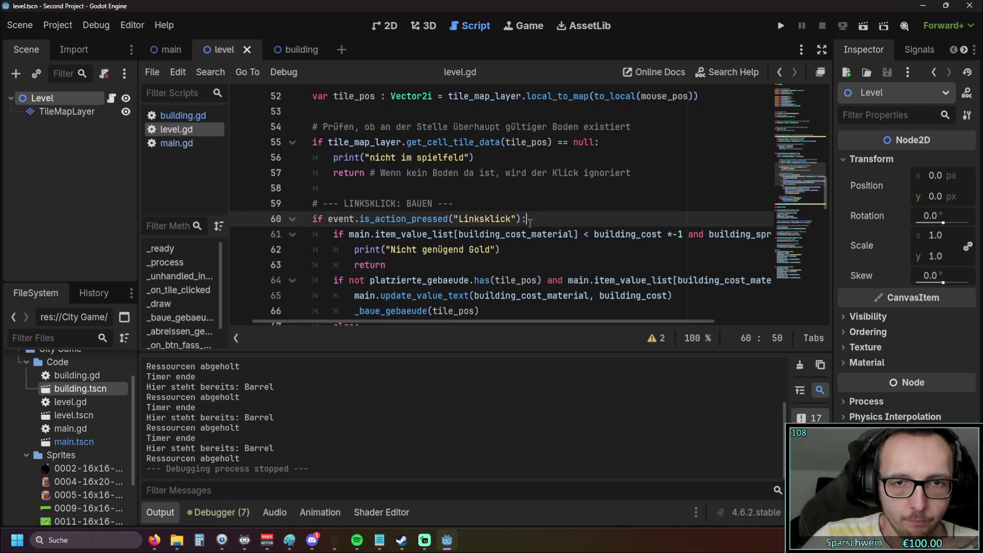
key("Return")
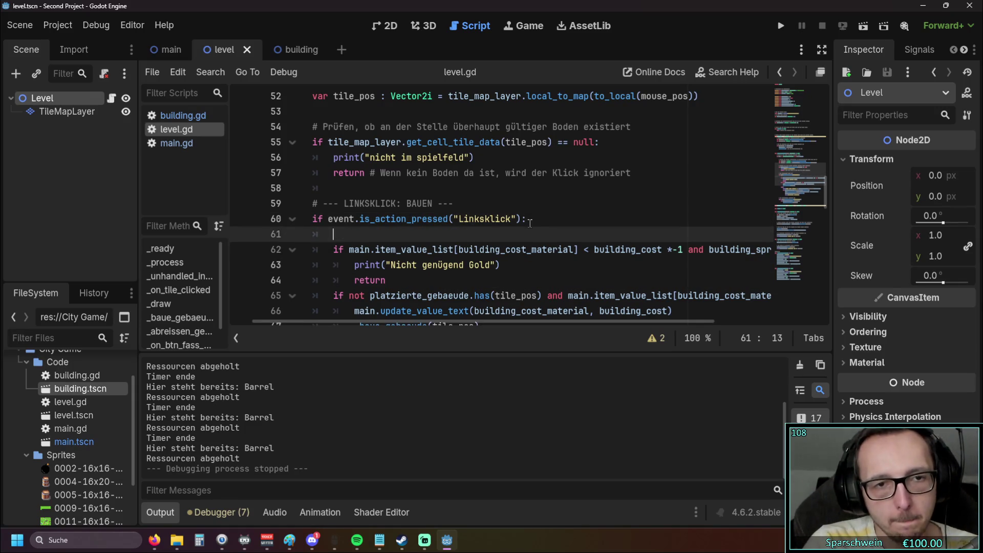
type("if")
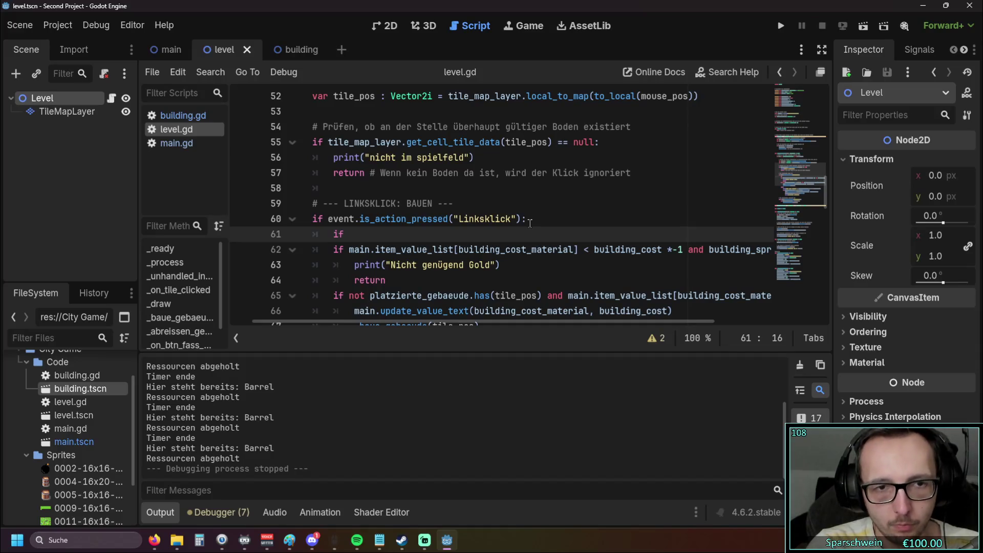
left_click_drag(514, 323, 621, 321)
left_click_drag(571, 249, 692, 249)
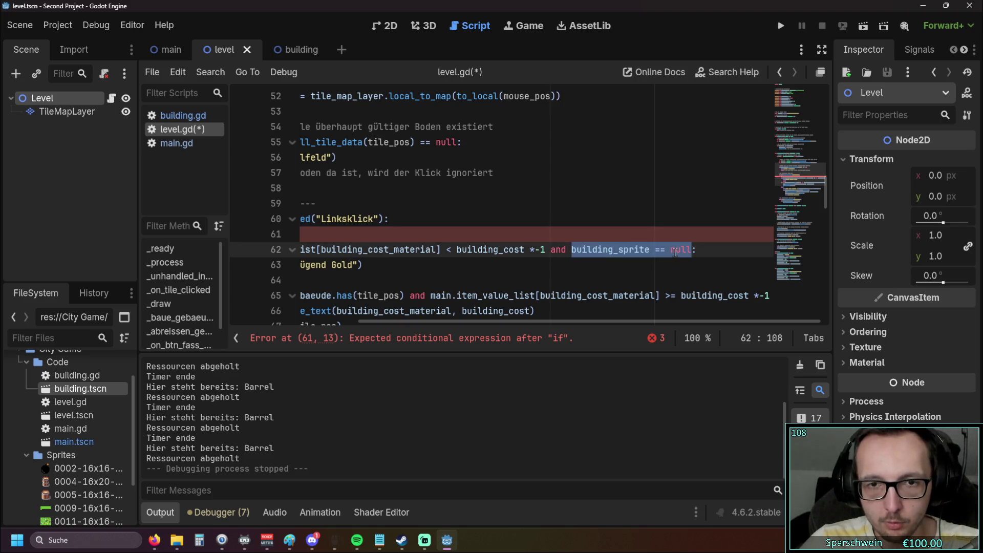
key("ctrl+c")
left_click(435, 238)
key("ctrl+v")
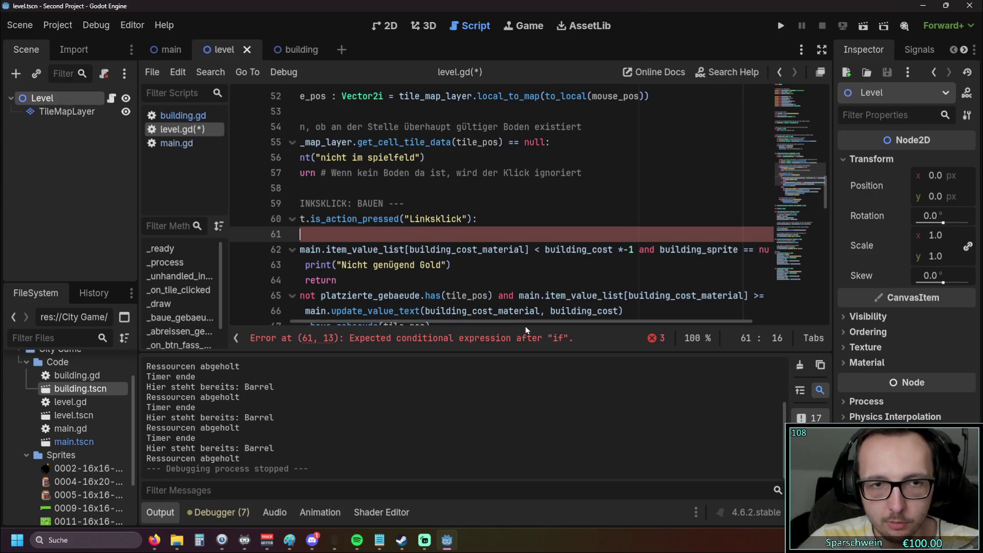
Step: End line 61 with a colon and change its condition to building_sprite != null
left_click_drag(511, 321, 425, 321)
type("building_sprite == null")
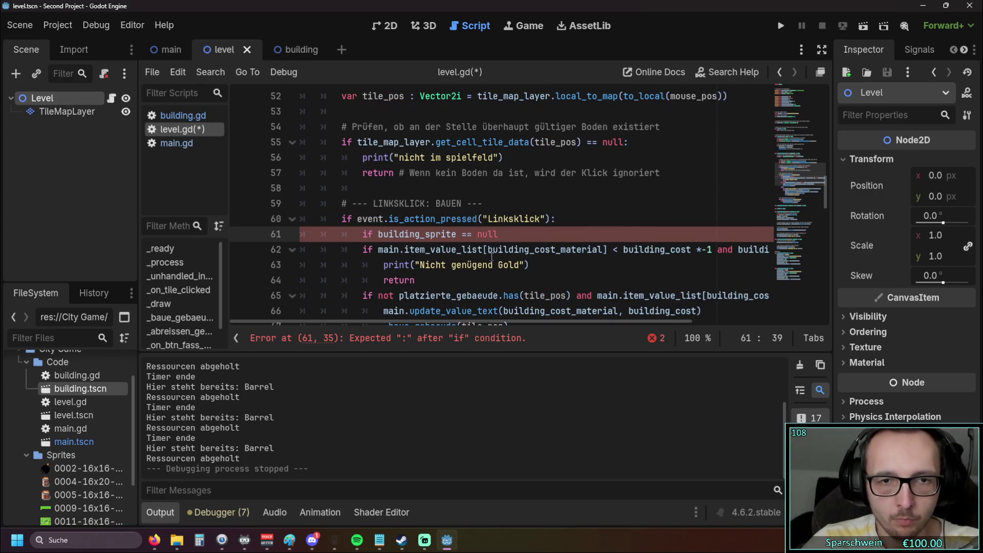
type(":")
key("Return")
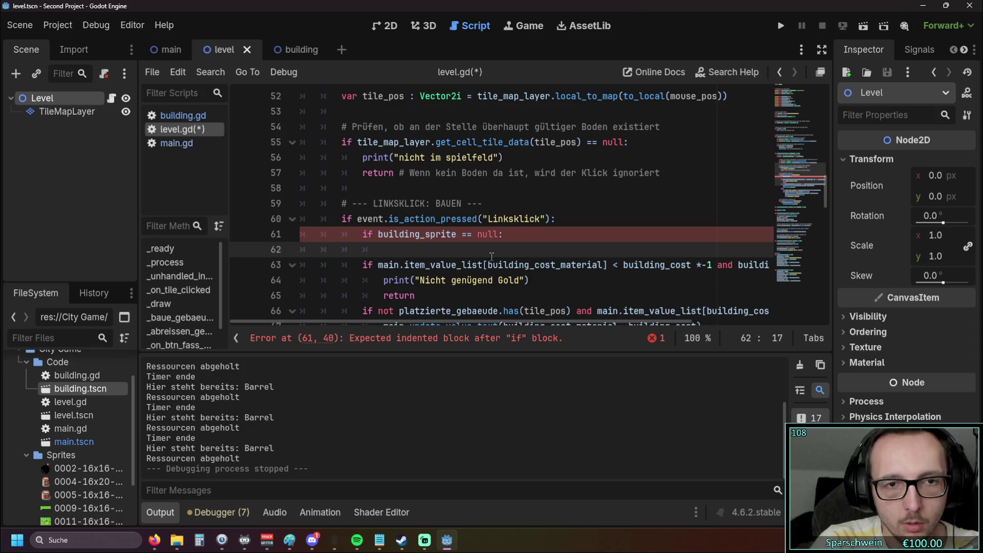
double_click(464, 234)
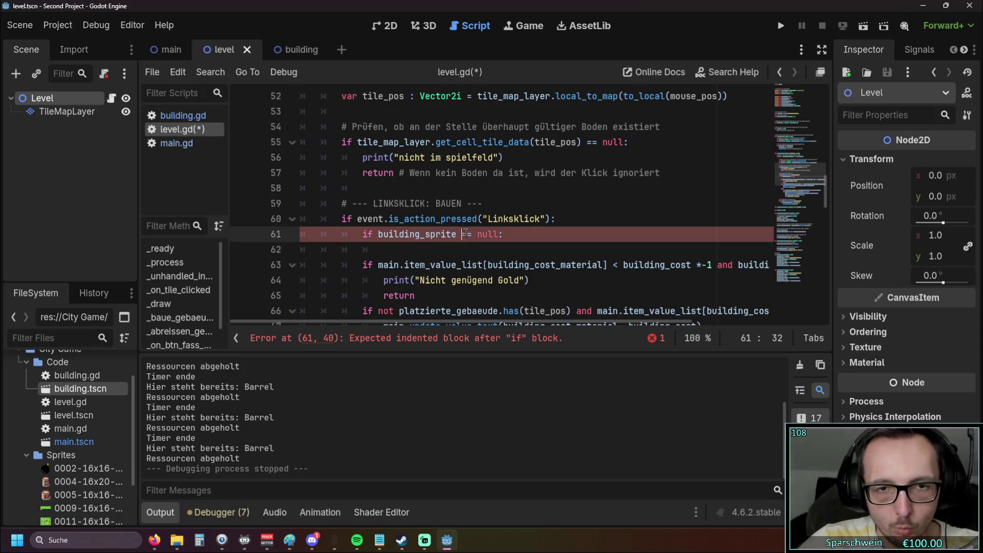
type("!=")
left_click(464, 250)
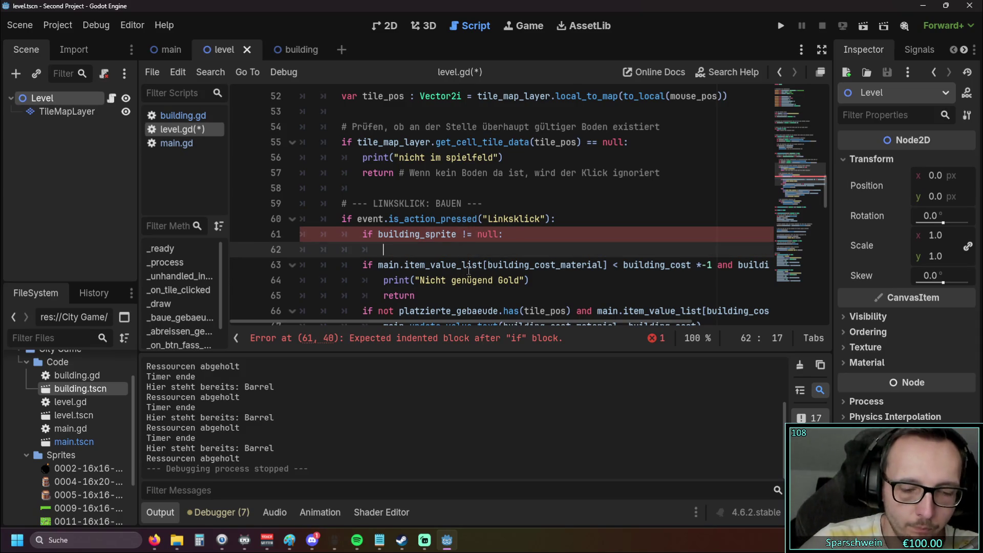
Step: Copy the gold print statement onto line 62 and change its message to 'Spieler Baumodus'
left_click_drag(530, 280, 384, 280)
key("ctrl+c")
left_click(382, 250)
key("ctrl+v")
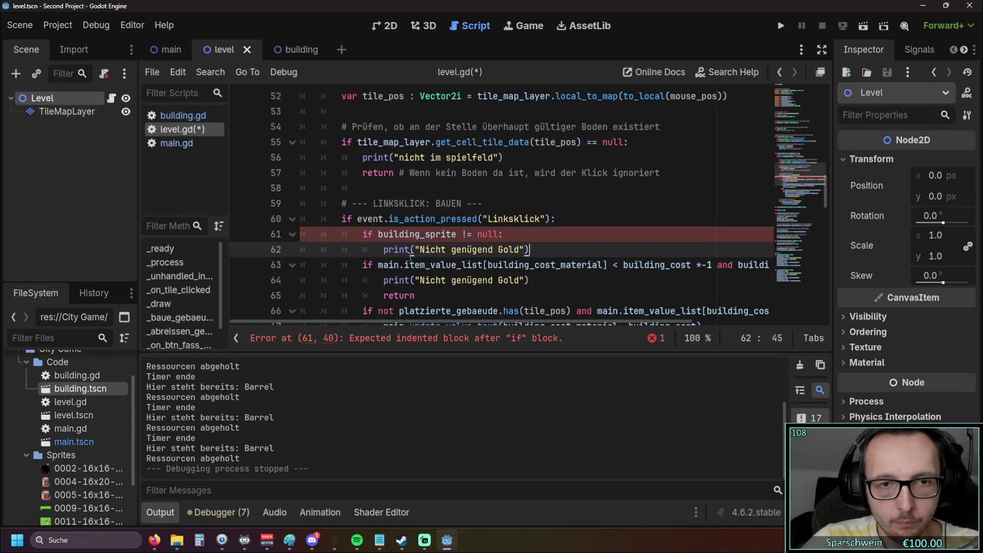
left_click_drag(421, 252, 524, 253)
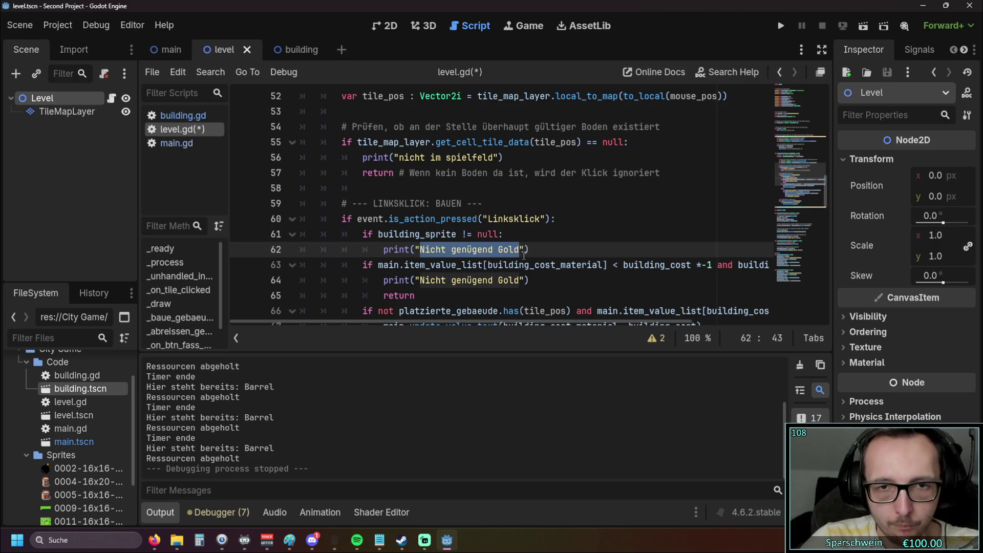
type("Im Bau")
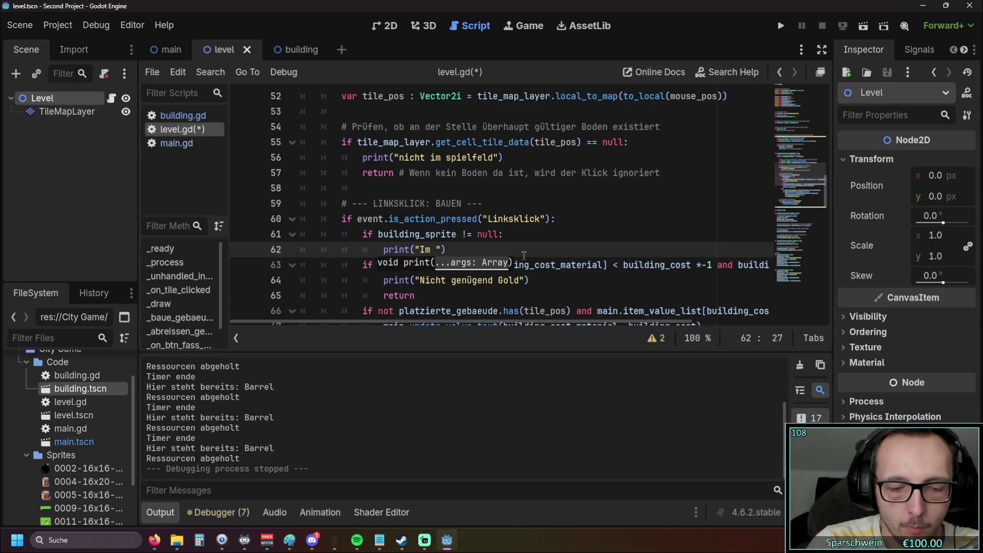
type("modus")
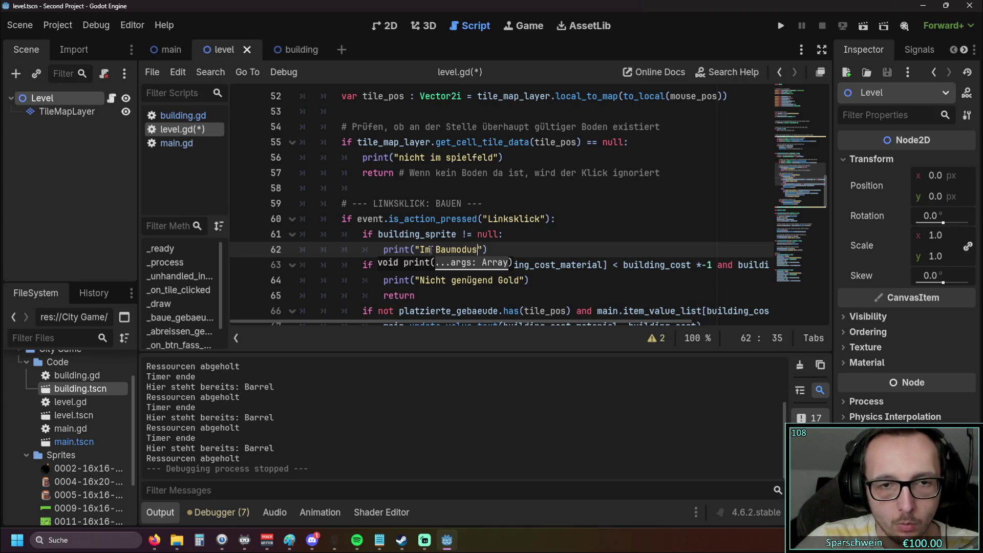
double_click(425, 249)
type("Spieler")
left_click(569, 236)
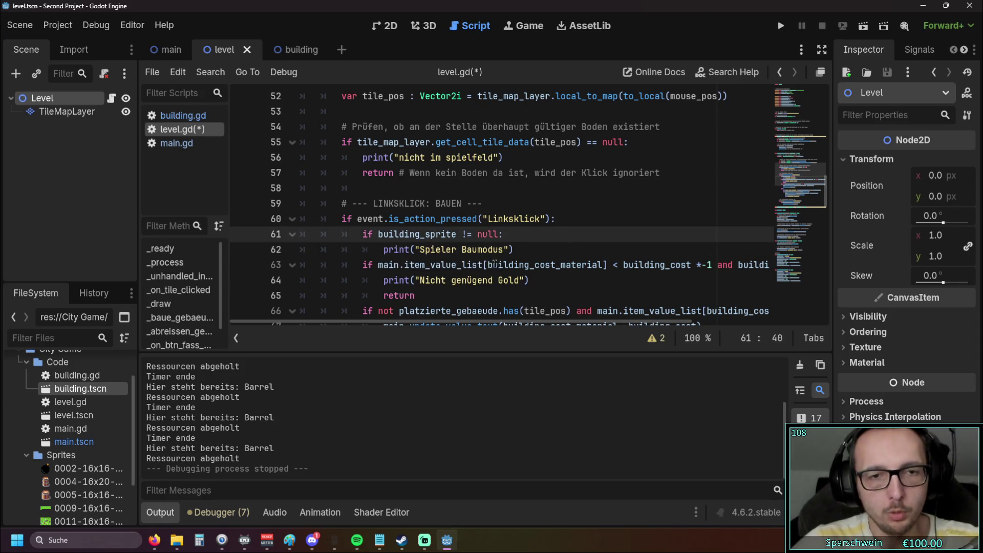
Step: Add a return line under the build-mode print, then delete it again
key("Down")
key("Return")
type("return")
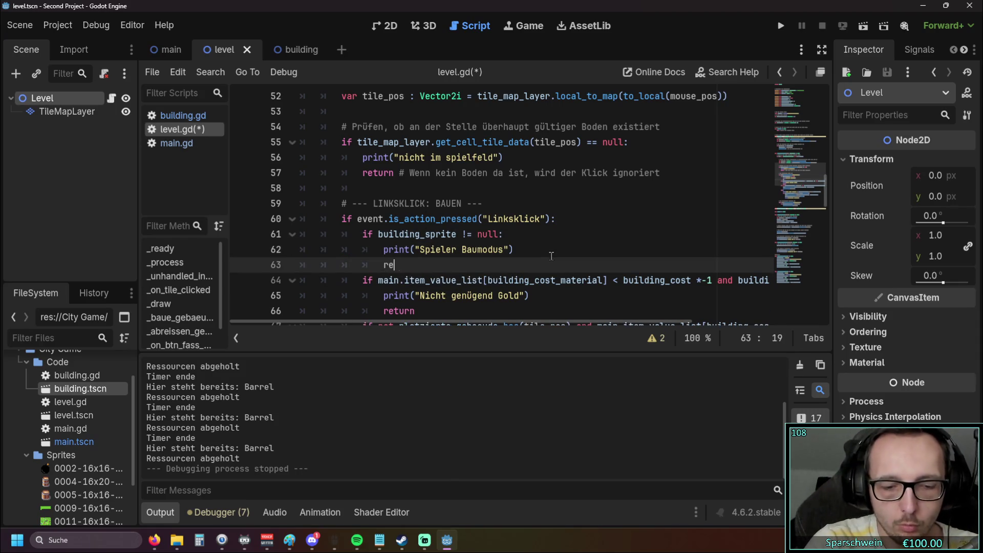
left_click(547, 249)
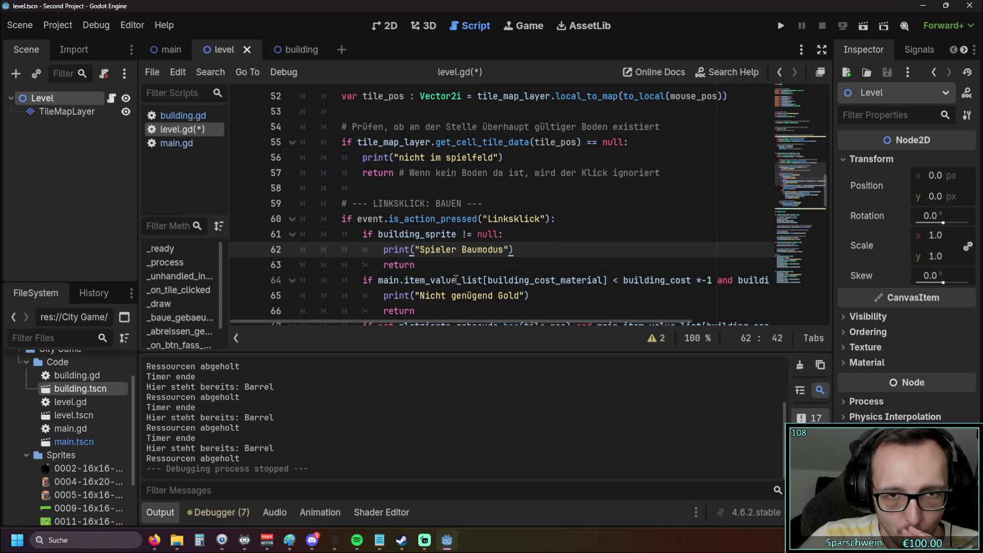
left_click_drag(415, 265, 264, 264)
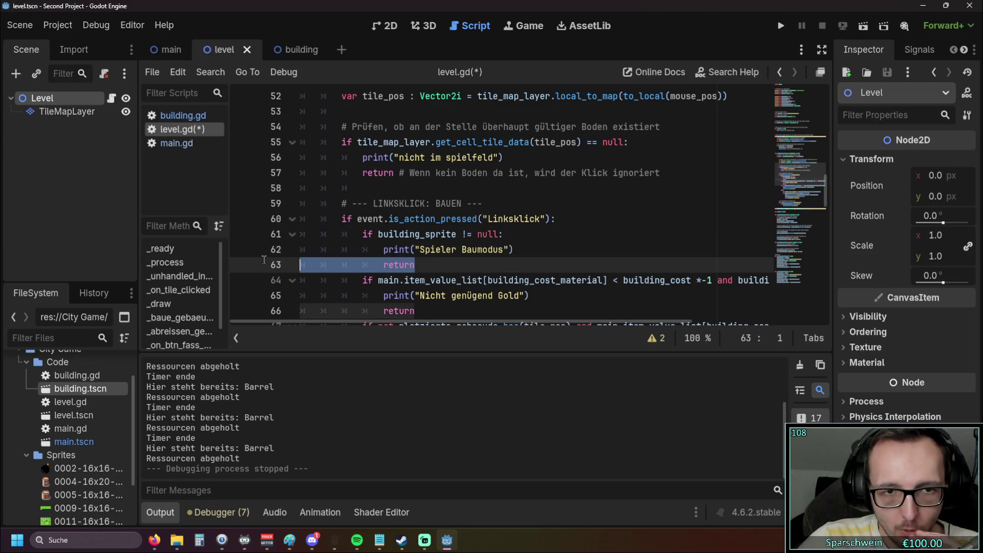
key("BackSpace")
key("BackSpace")
Step: Save level.gd and run the project
left_click(475, 292)
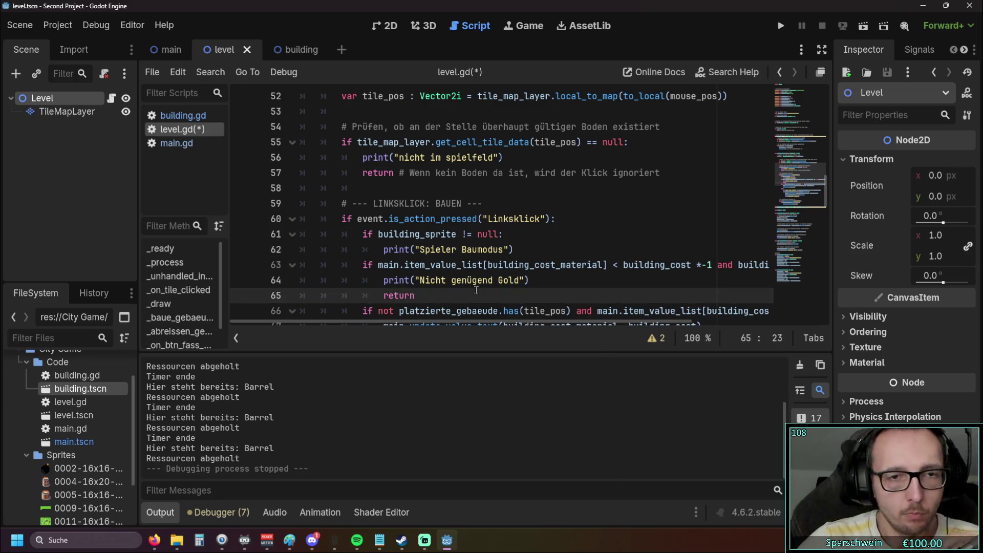
key("Up")
key("Up")
key("Up")
key("Down")
key("Down")
key("Down")
mouse_move(448, 319)
left_mouse_down()
mouse_move(532, 321)
mouse_move(474, 328)
left_mouse_up()
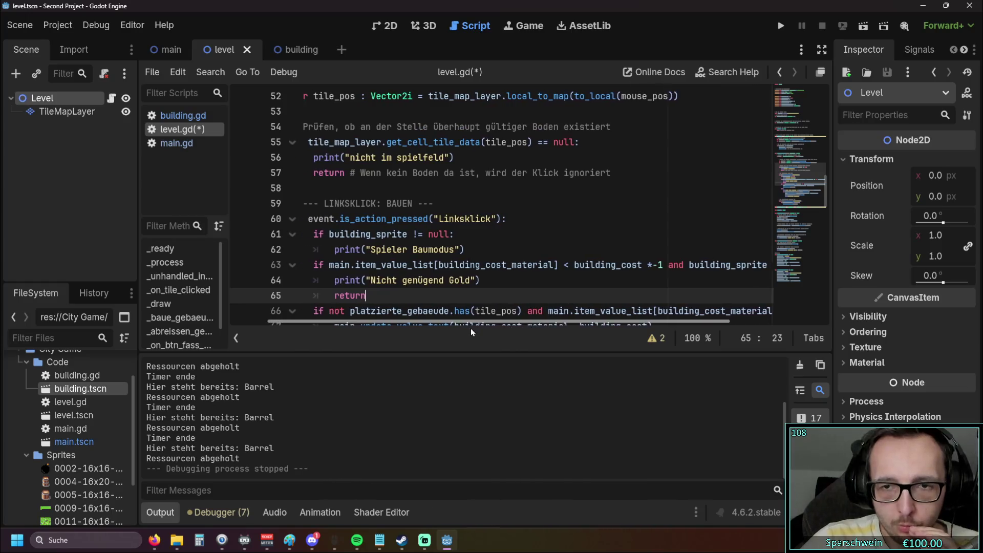
left_click(780, 26)
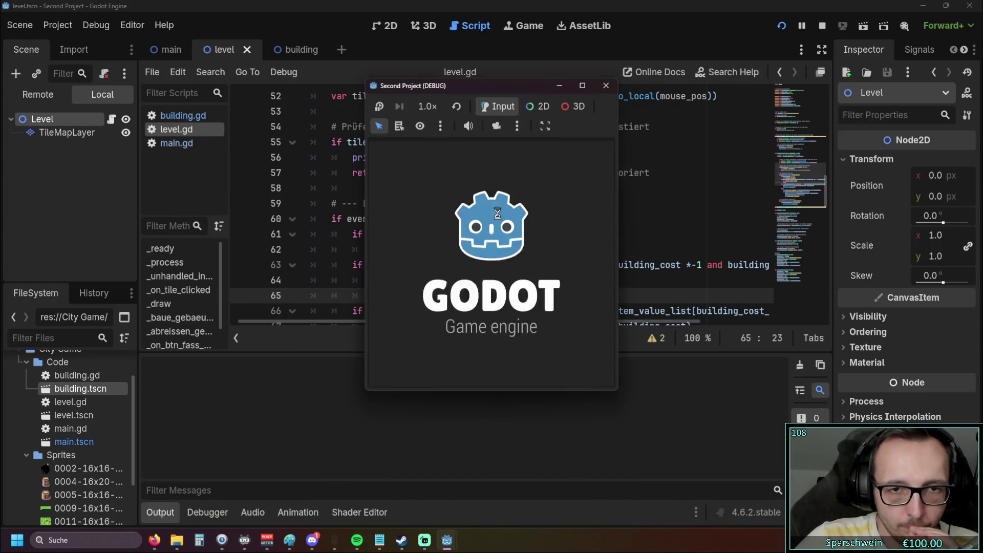
Step: Build on two tiles, collect their coins, then stop and relaunch the game with F5
left_click(475, 259)
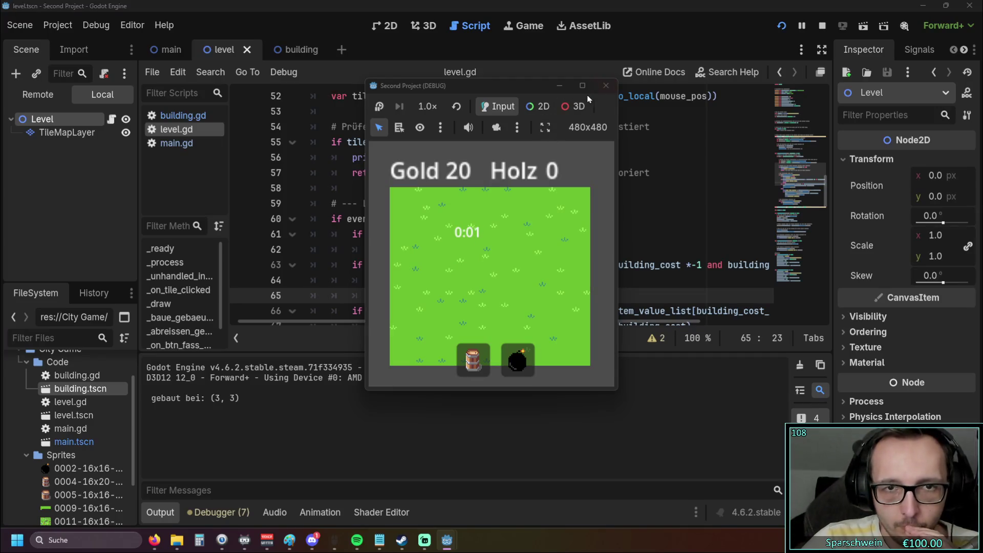
left_click(502, 251)
left_click(475, 251)
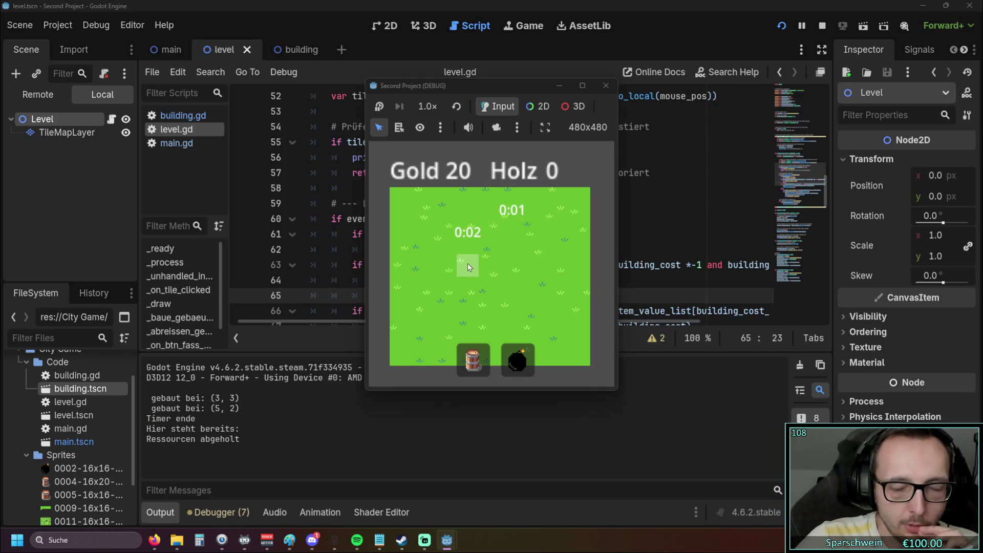
left_click(517, 245)
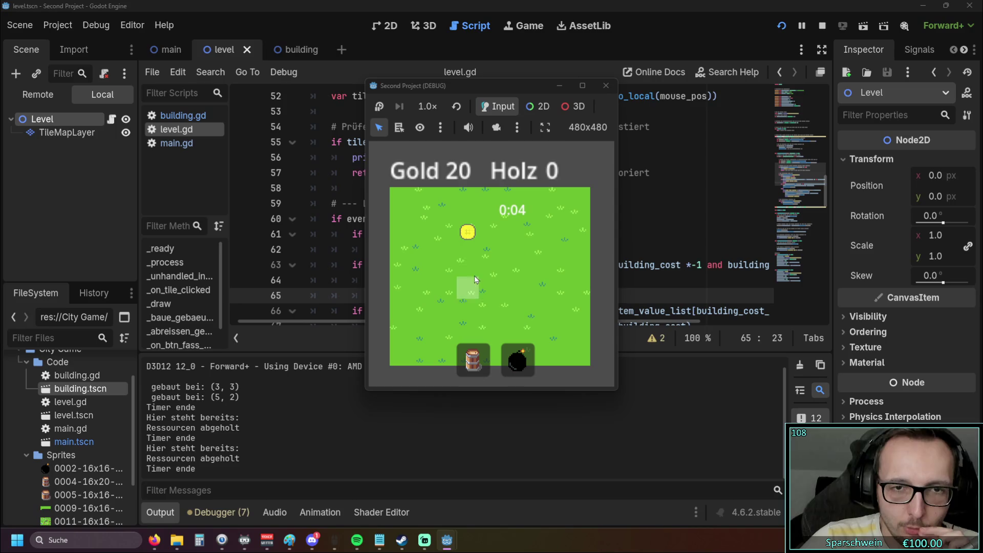
left_click(474, 275)
left_click(605, 85)
key("F5")
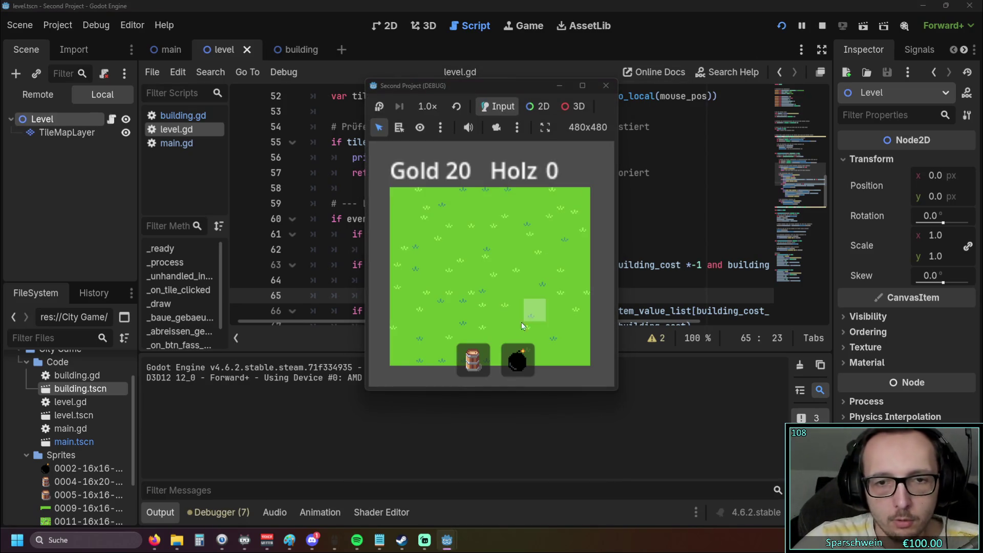
Step: Place two barrels, collect their wood, click an empty tile to hit the line 70 error, and rerun
left_click(473, 359)
left_click(462, 263)
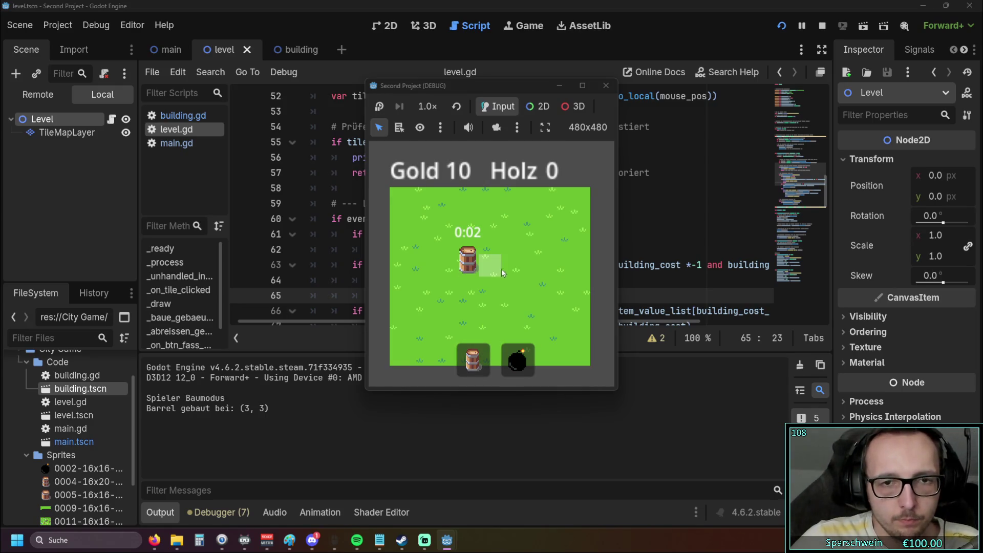
left_click(473, 359)
left_click(512, 262)
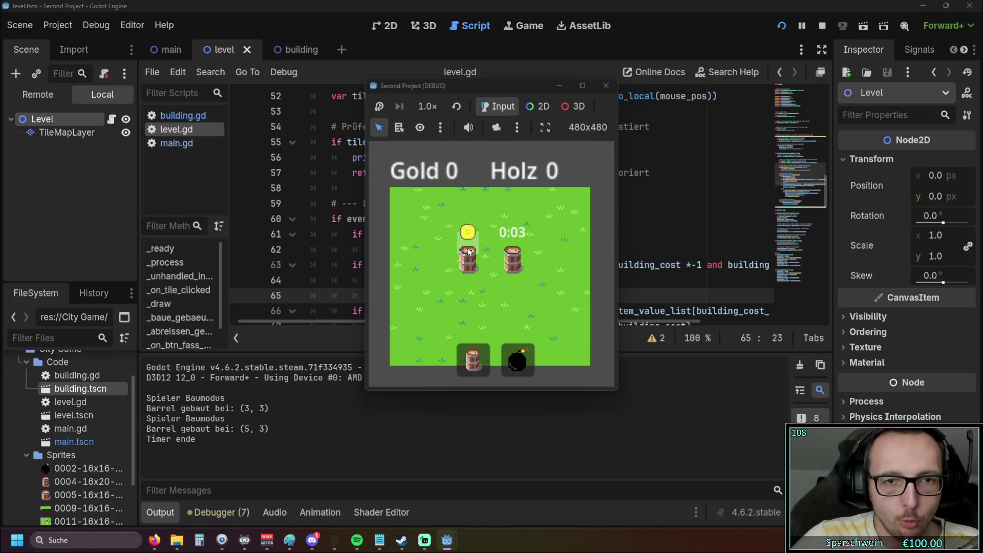
left_click(471, 268)
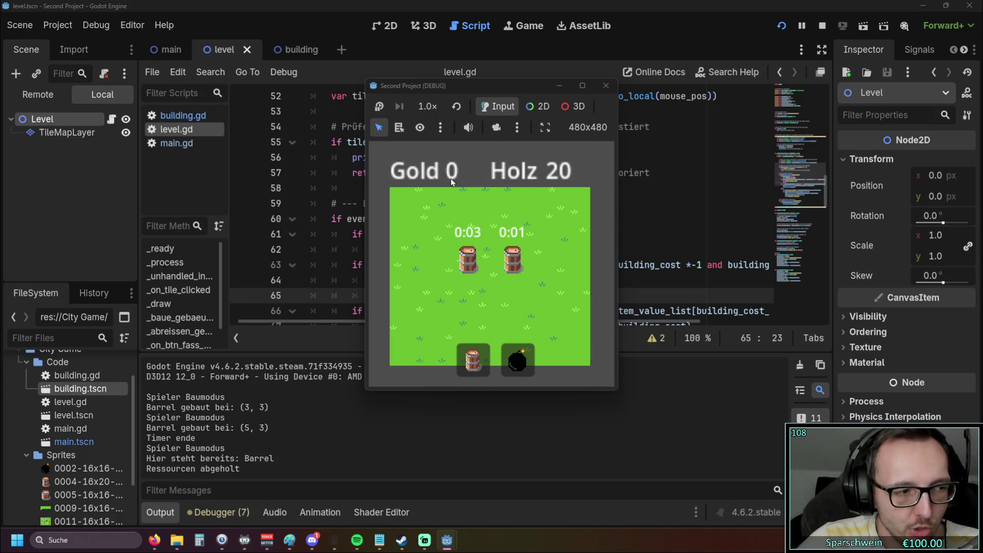
left_click(513, 269)
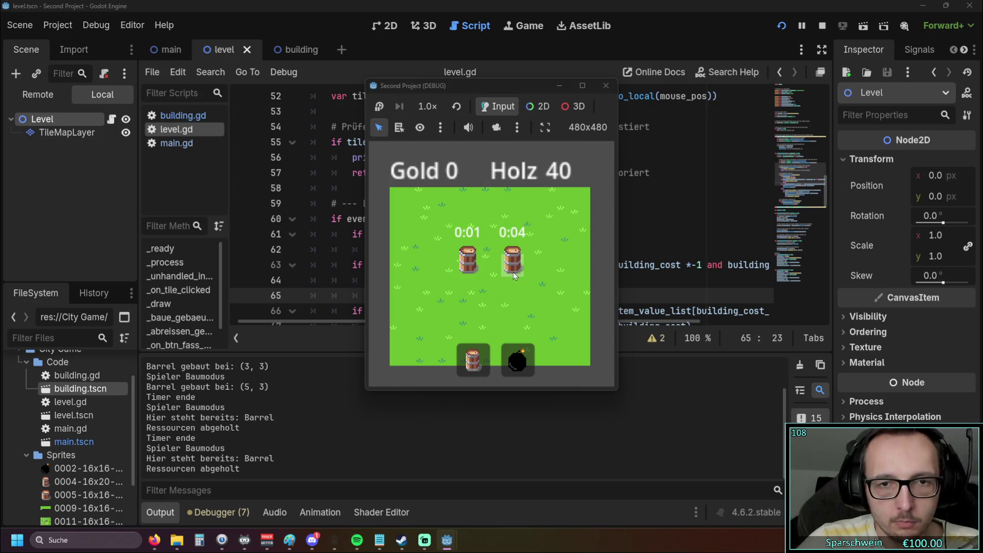
left_click(443, 291)
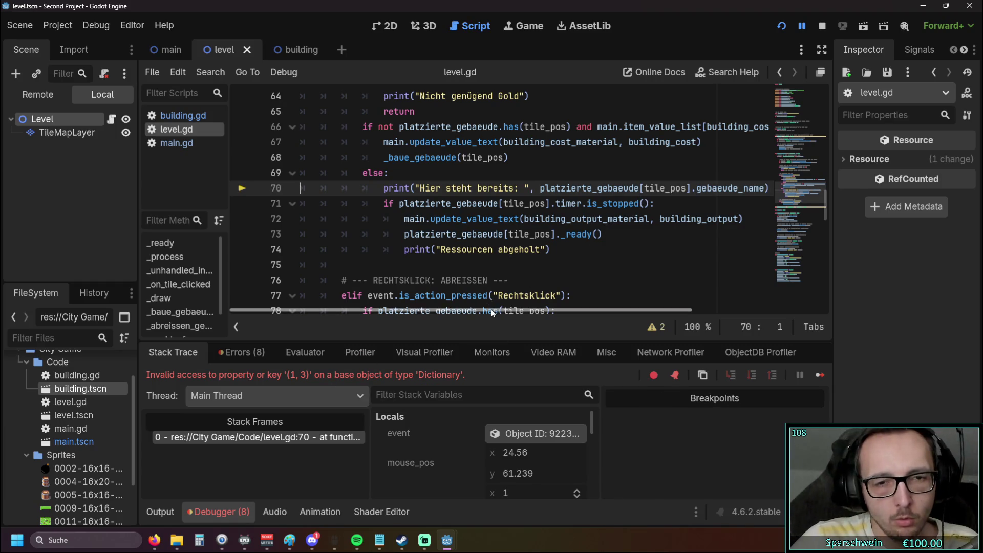
mouse_move(489, 311)
left_mouse_down()
mouse_move(570, 311)
mouse_move(576, 302)
mouse_move(496, 297)
left_mouse_up()
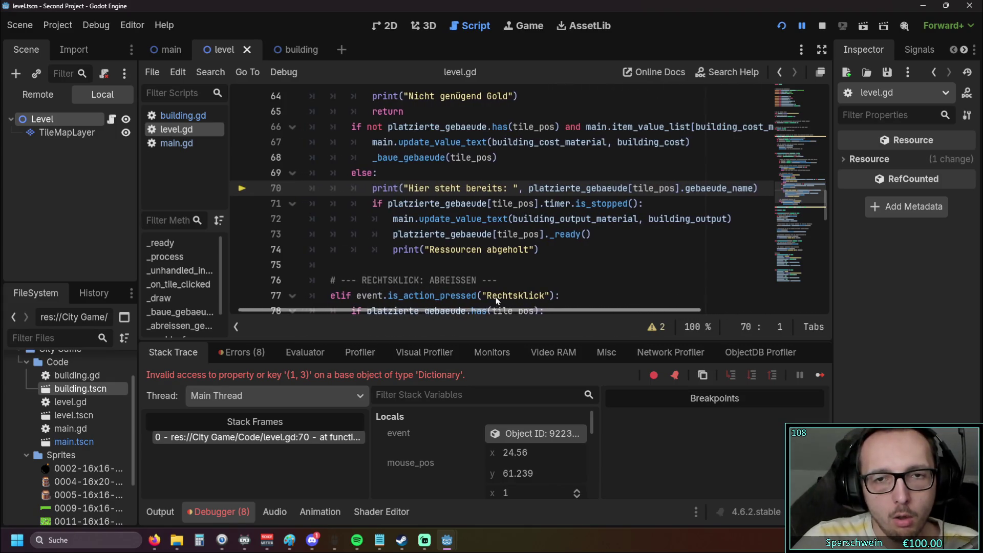
left_click(782, 29)
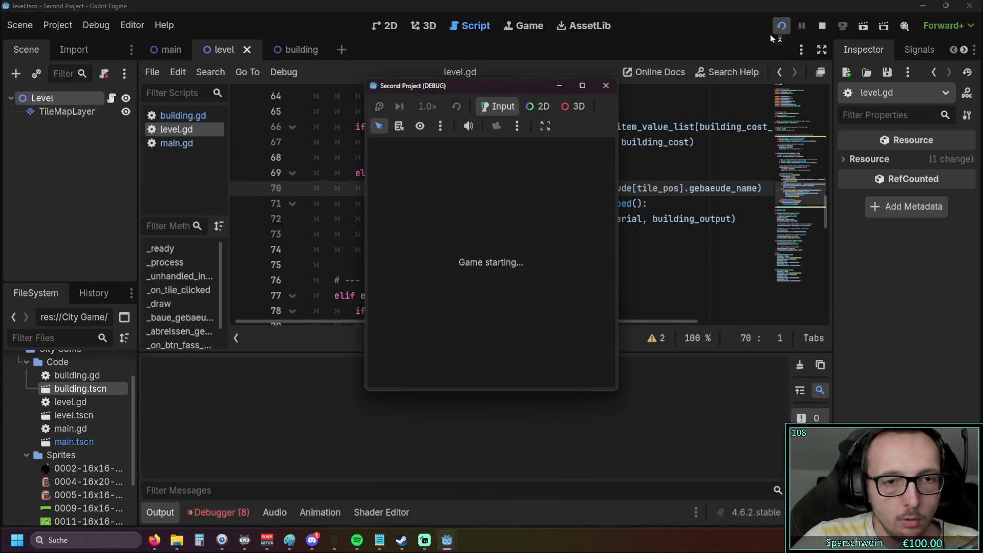
Step: Place barrels at (2, 2) and (4, 2), collect wood to Holz 40, then click empty tile (6, 2)
left_click(468, 365)
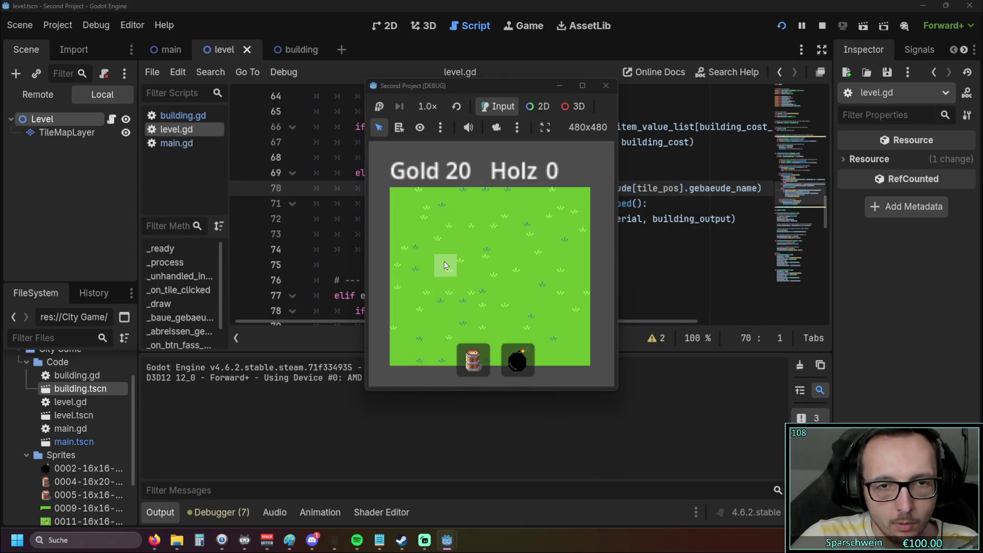
left_click(447, 247)
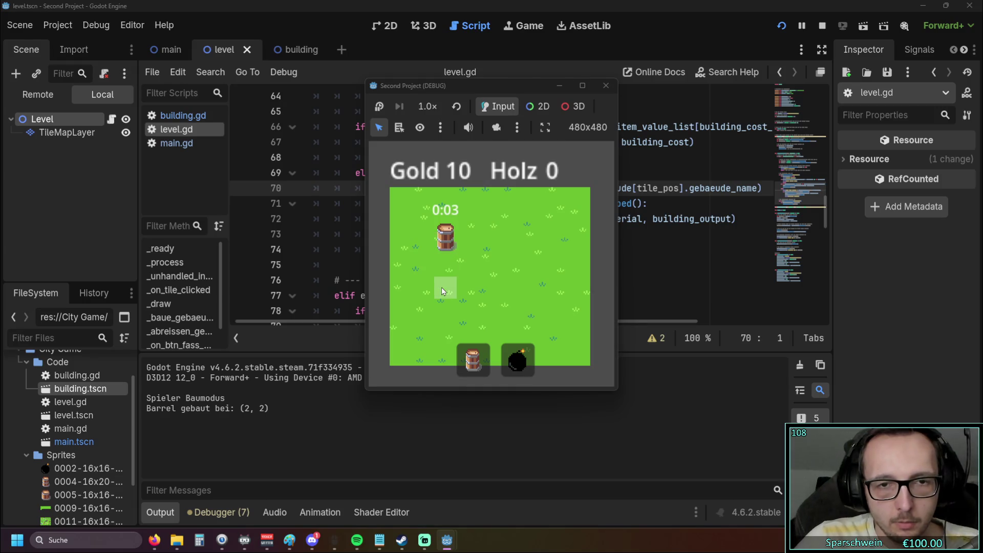
left_click(498, 240)
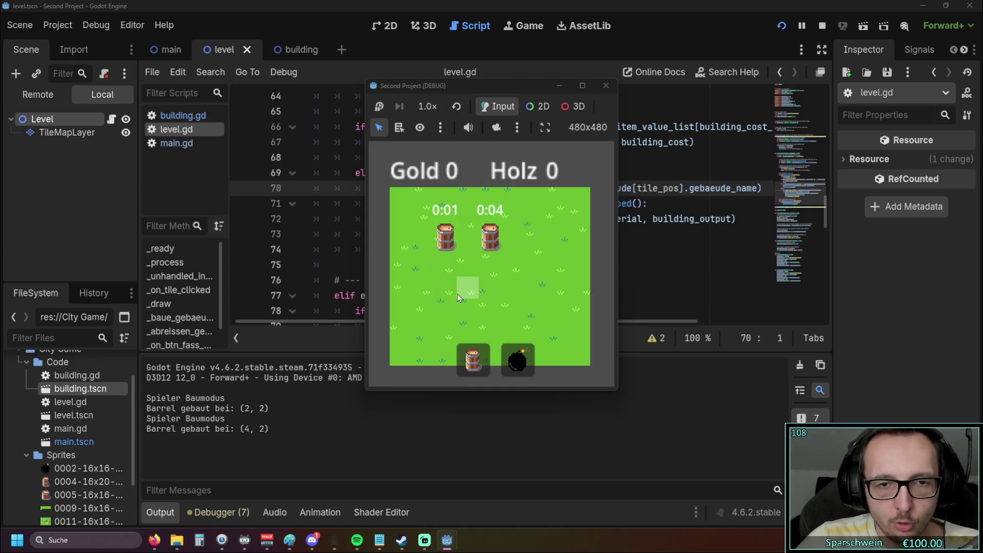
left_click(455, 239)
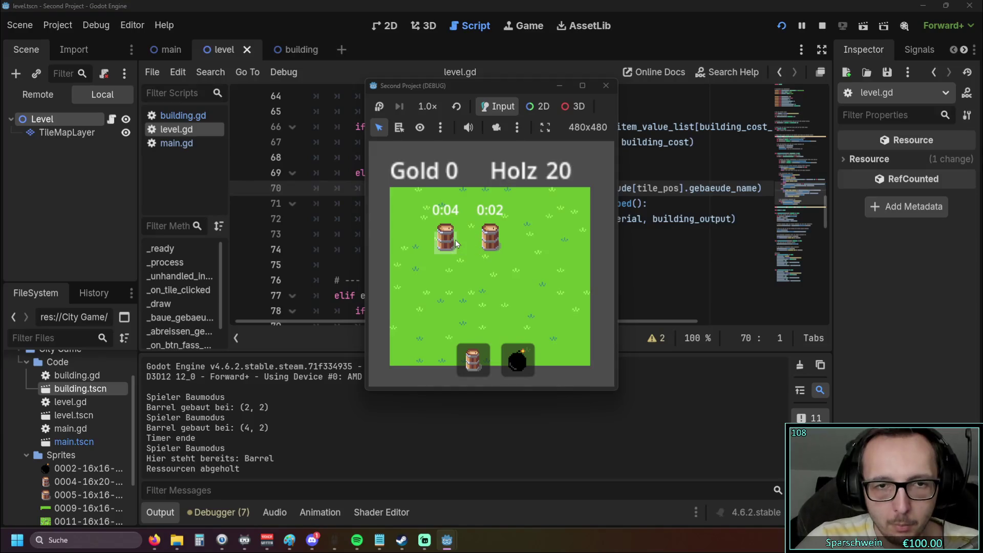
left_click(489, 245)
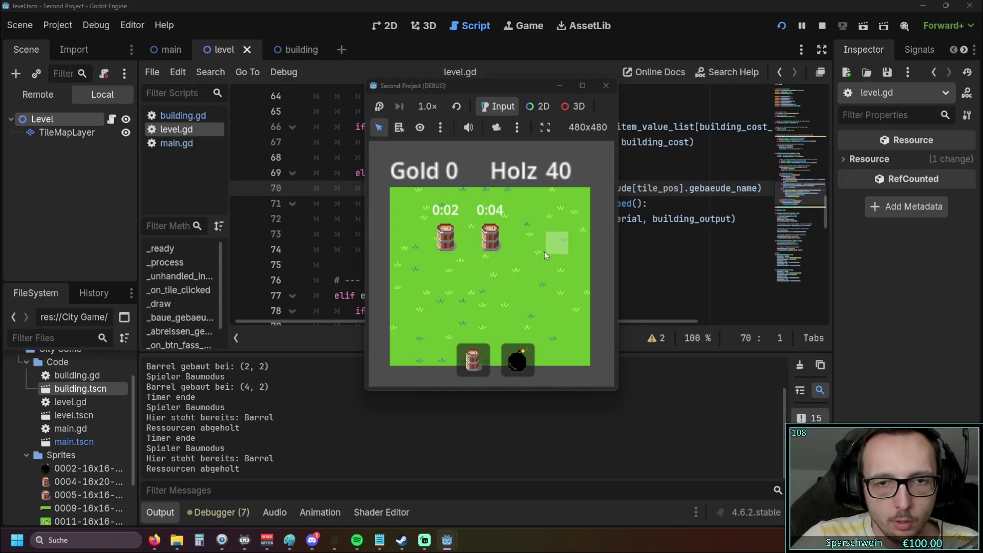
left_click(544, 252)
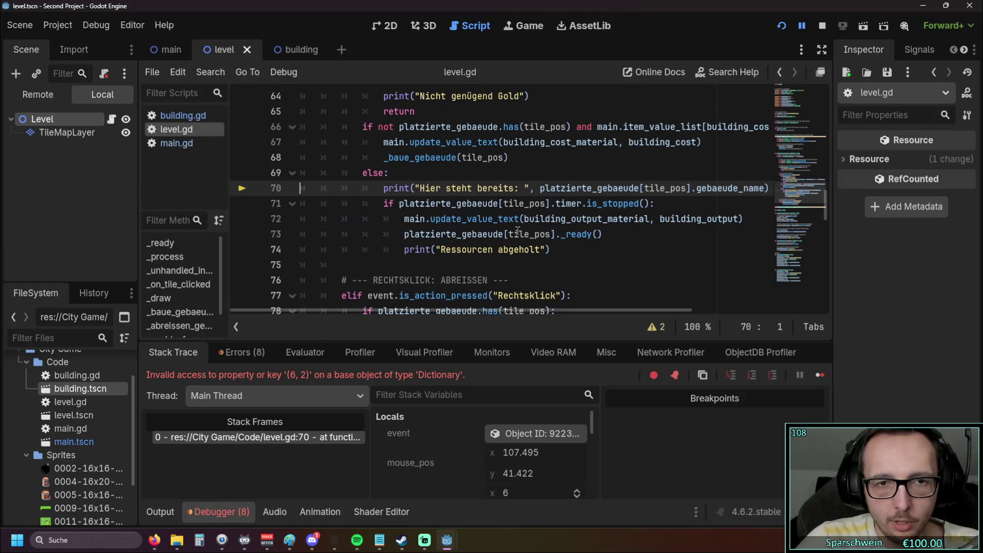
scroll(440, 302, "up", 1)
mouse_move(463, 312)
left_mouse_down()
mouse_move(522, 310)
mouse_move(441, 306)
left_mouse_up()
scroll(455, 248, "up", 1)
scroll(454, 248, "down", 3)
scroll(455, 248, "up", 1)
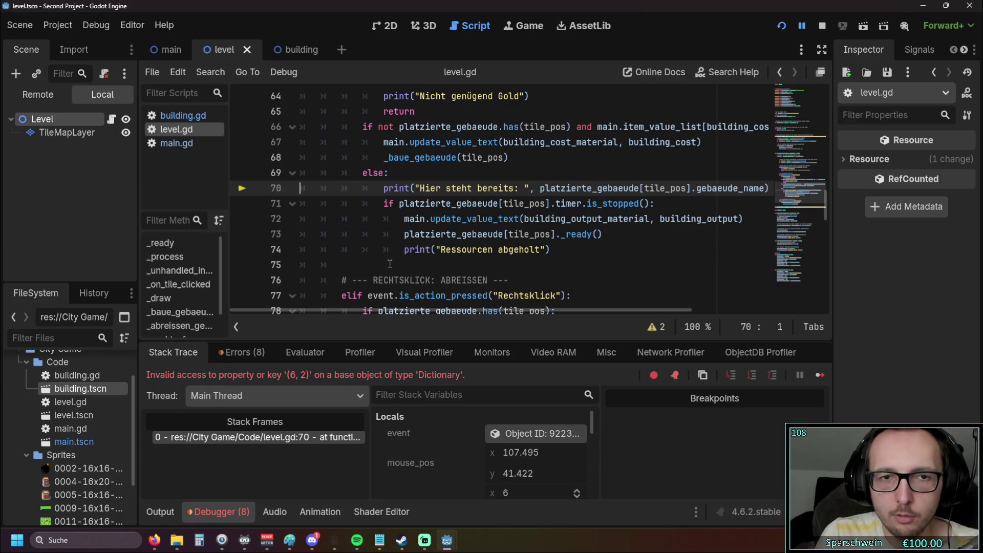
scroll(389, 264, "up", 1)
left_click(416, 221)
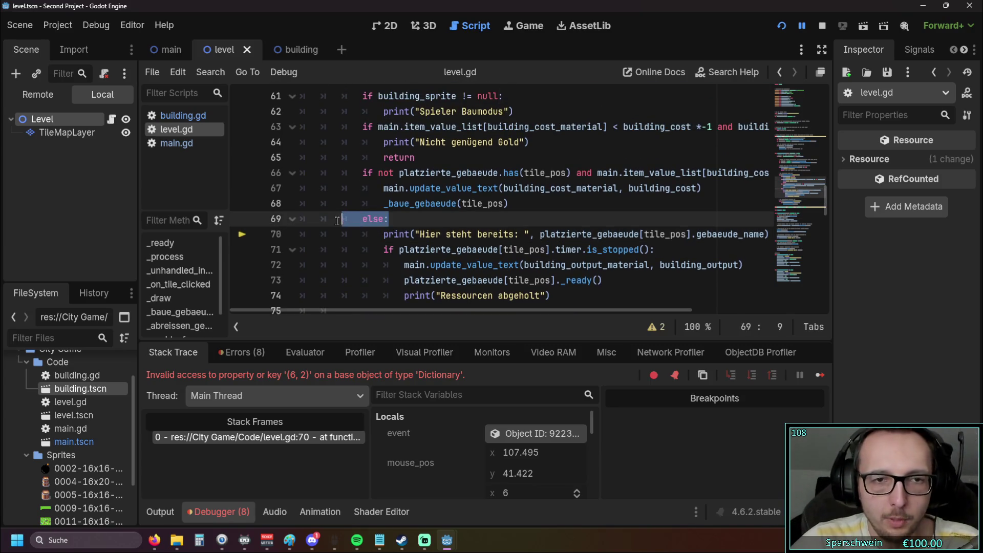
scroll(415, 228, "up", 1)
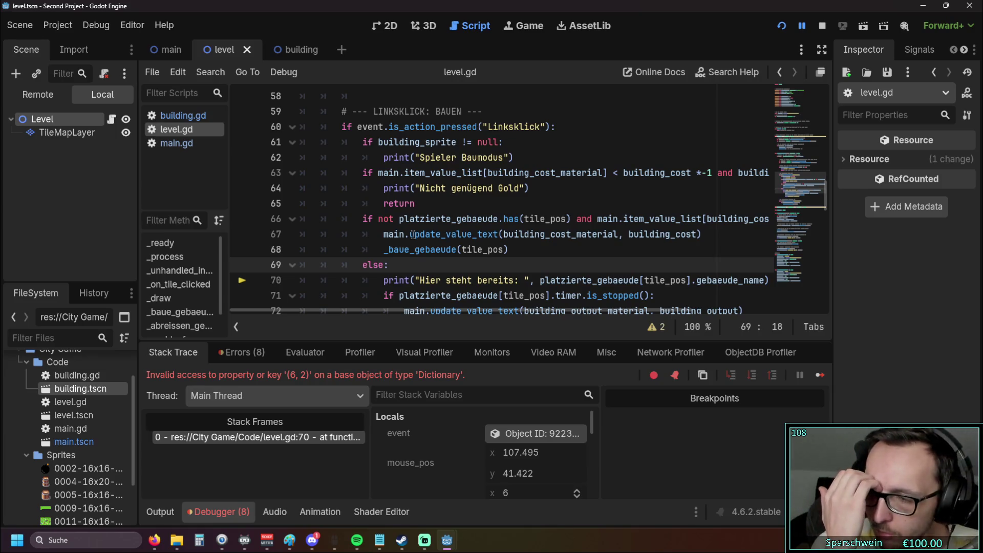
left_click(524, 157)
triple_click(419, 157)
left_click(571, 161)
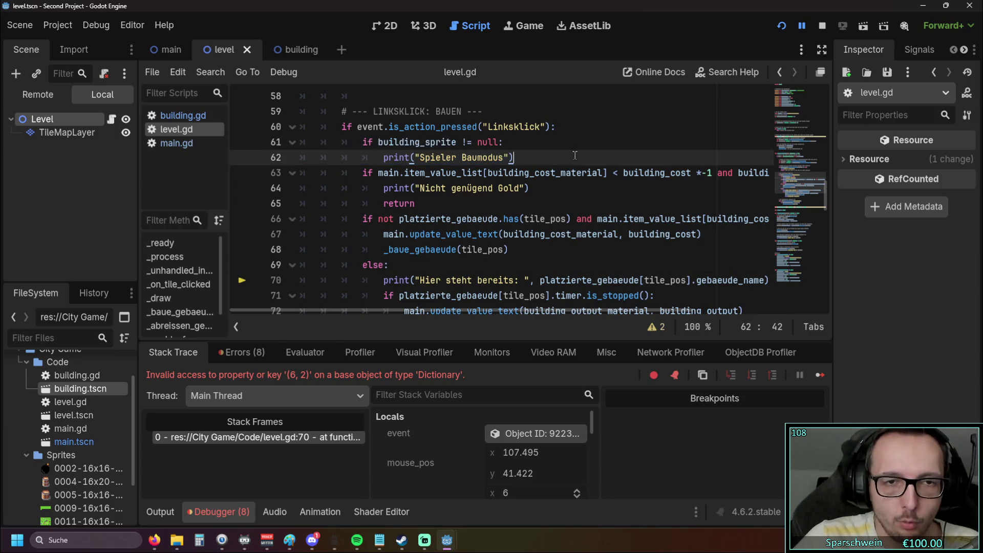
scroll(566, 182, "up", 1)
scroll(553, 205, "down", 1)
mouse_move(541, 217)
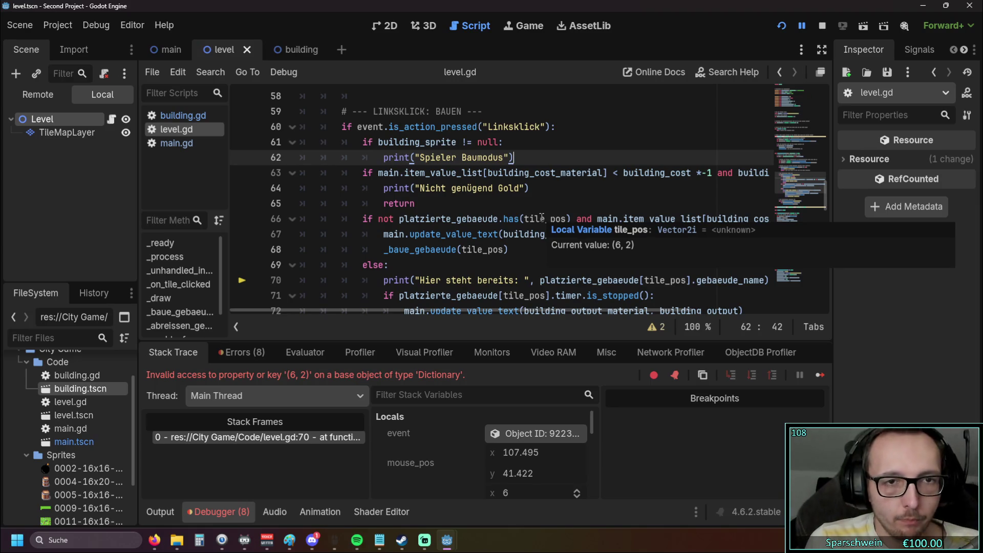
left_click(363, 173)
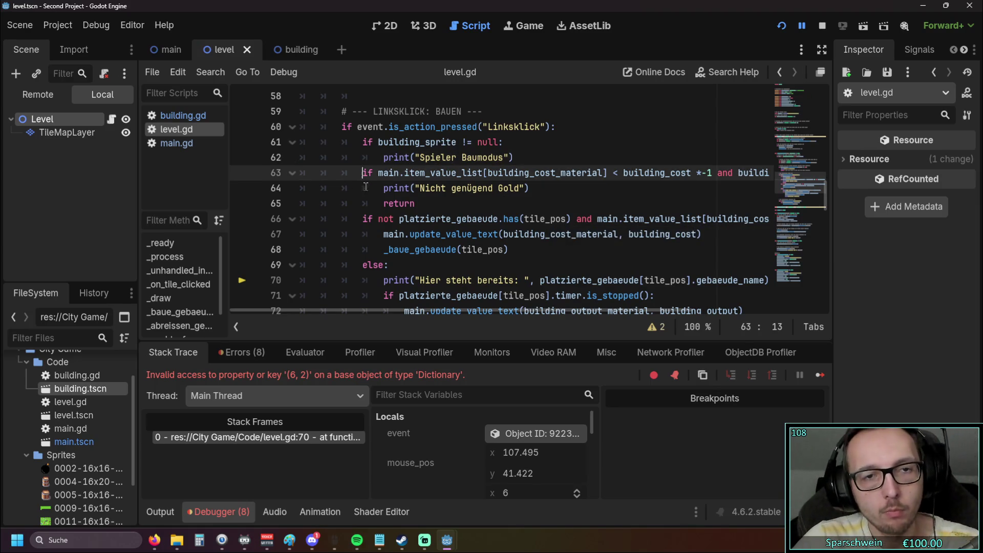
Step: Change line 66's 'if not' to 'elif not'
type("el")
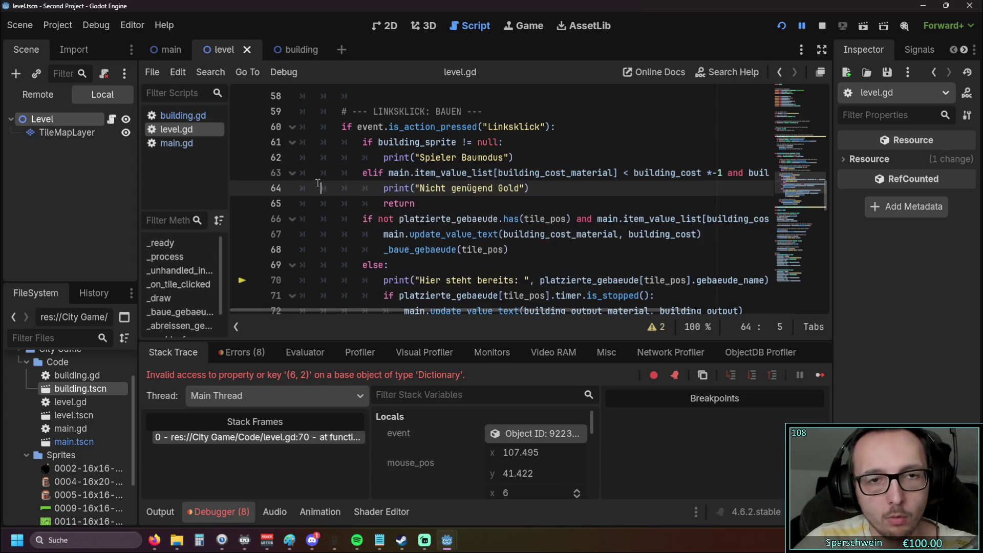
left_click(363, 219)
type("el")
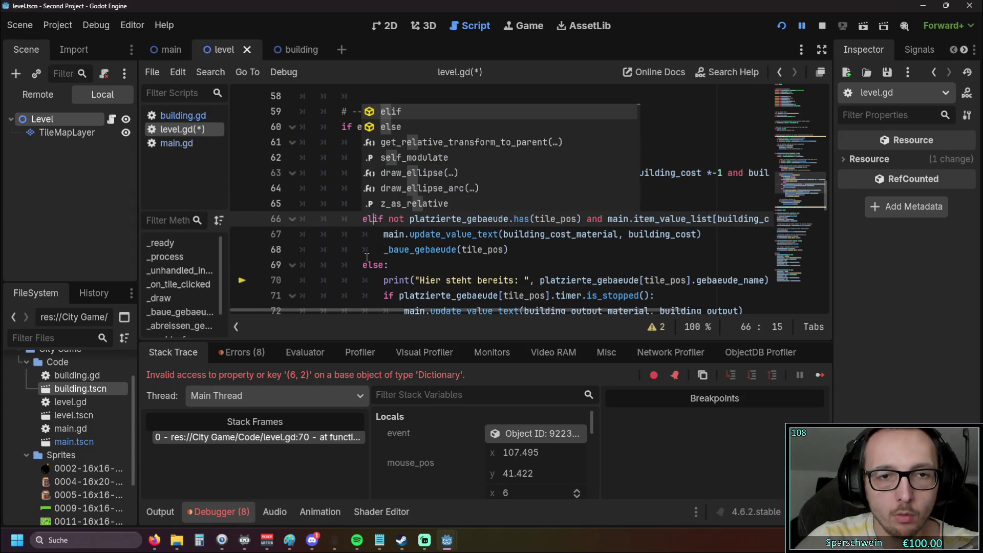
left_click(321, 235)
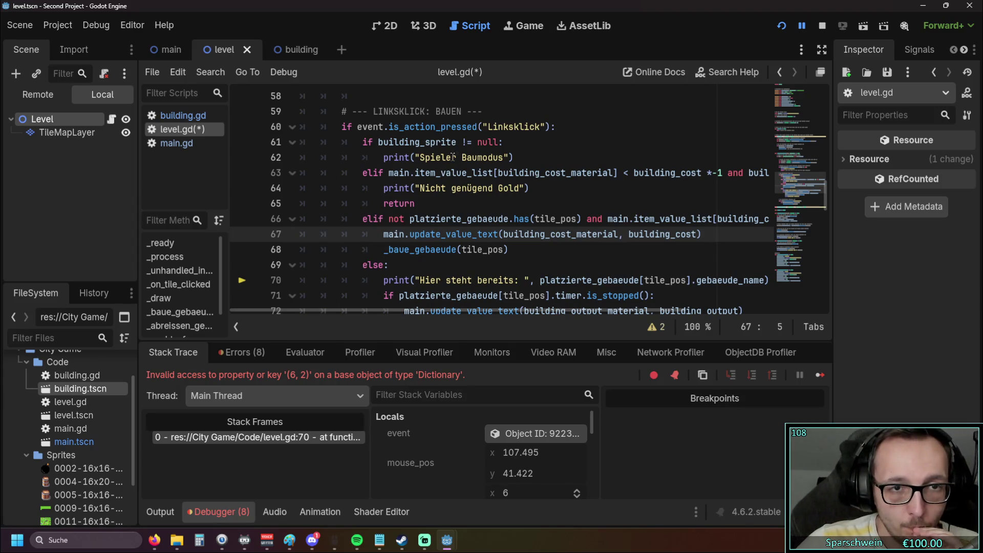
Step: Run the game, click three grass tiles to log 'Spieler Baumodus', then stop it
left_click(781, 25)
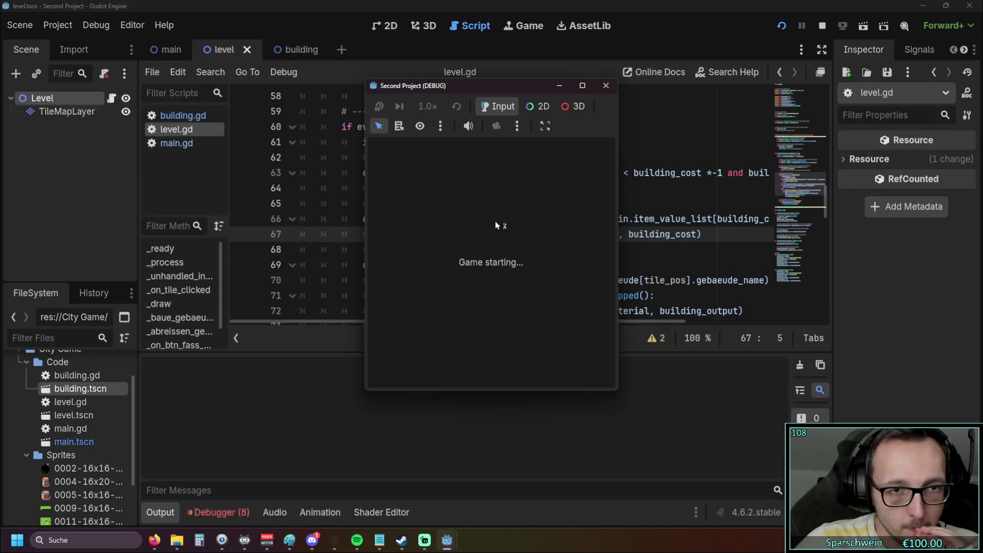
left_click(463, 245)
left_click(419, 267)
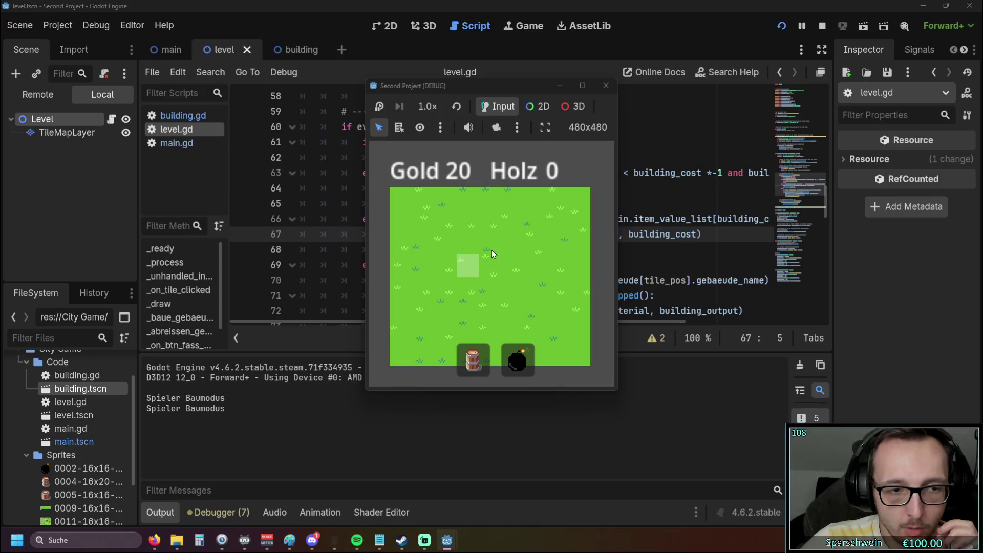
left_click(492, 250)
left_click(605, 86)
scroll(493, 195, "up", 1)
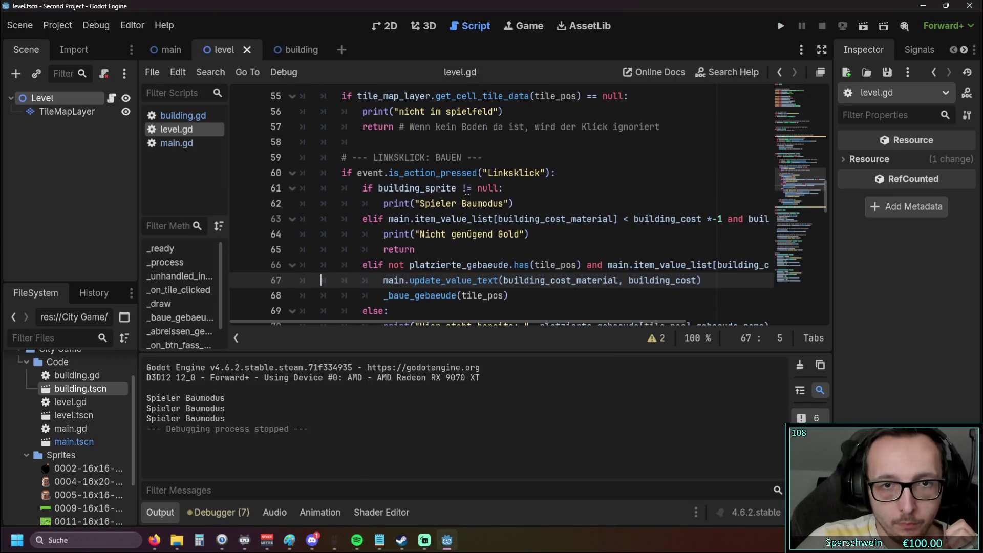
Step: Change the build-mode message to 'Spieler im Baumodus'
left_click(462, 203)
type("im")
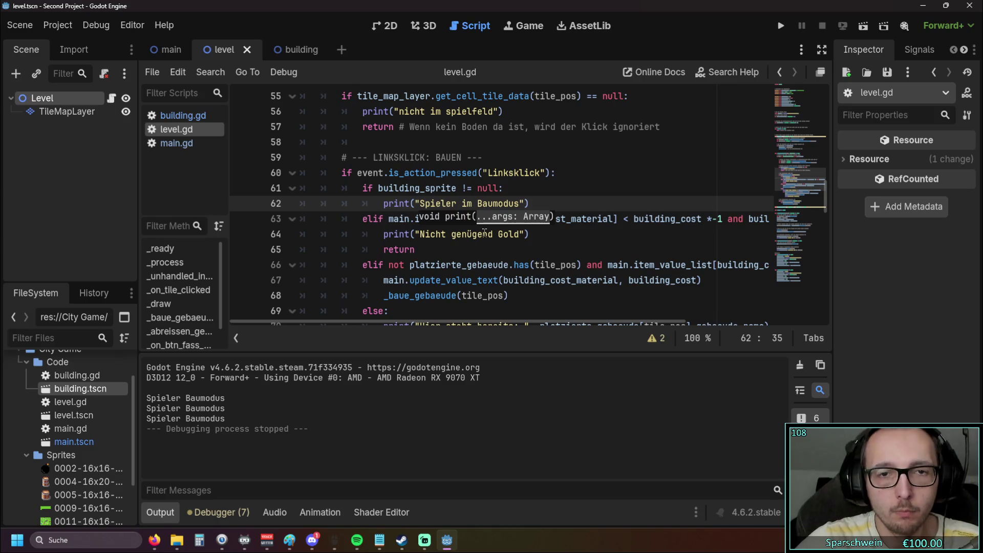
left_click(666, 157)
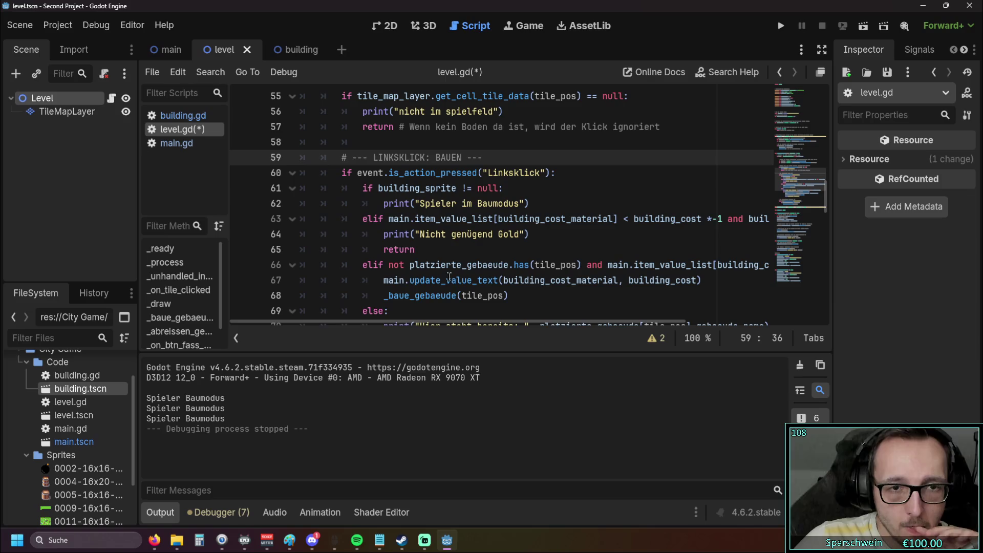
Step: Move the building_sprite check from lines 61–62 to below the gold check's return, fixing its indentation
left_click_drag(530, 203, 300, 192)
key("ctrl+c")
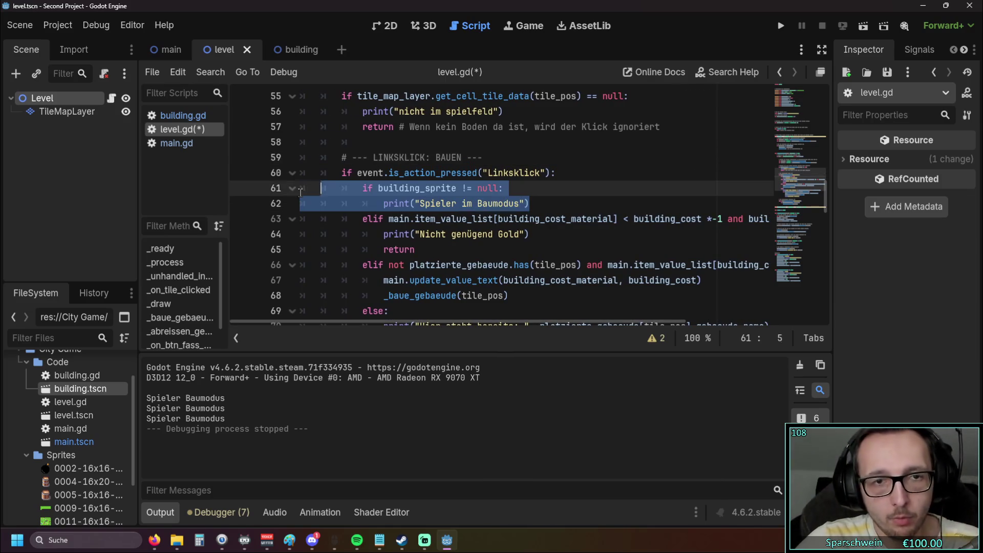
key("BackSpace")
left_click(428, 234)
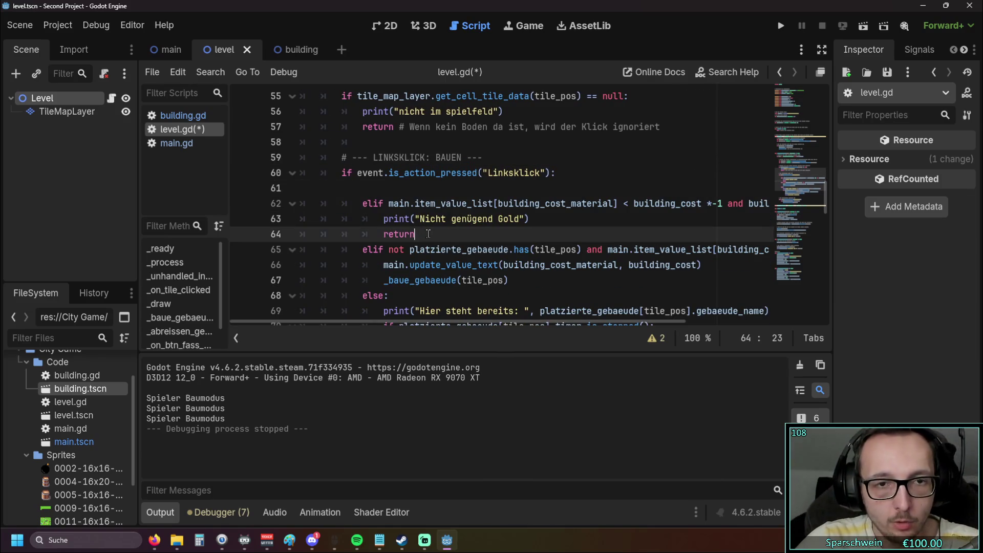
key("ctrl+v")
left_click(438, 249)
key("Tab")
key("BackSpace")
key("BackSpace")
key("BackSpace")
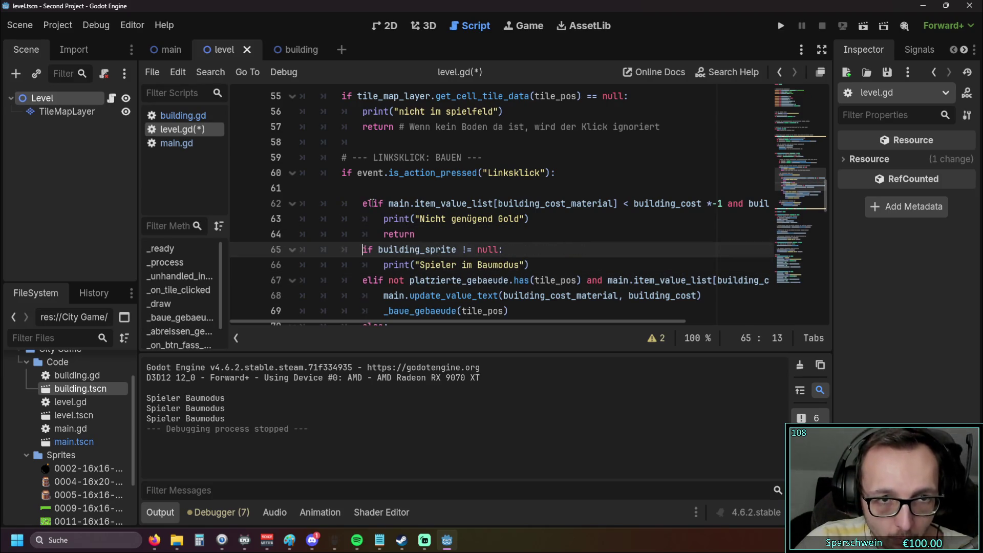
Step: Make the gold check an if and the build-mode check an elif, remove blank line 61, and run
left_click(372, 203)
key("BackSpace")
key("BackSpace")
left_click(363, 249)
type("el")
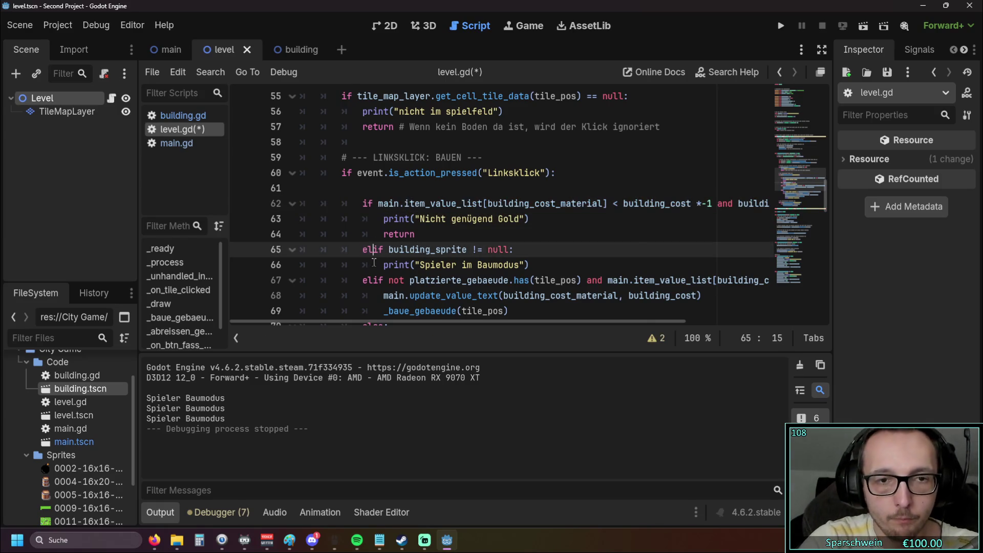
left_click(565, 188)
key("BackSpace")
left_click(565, 163)
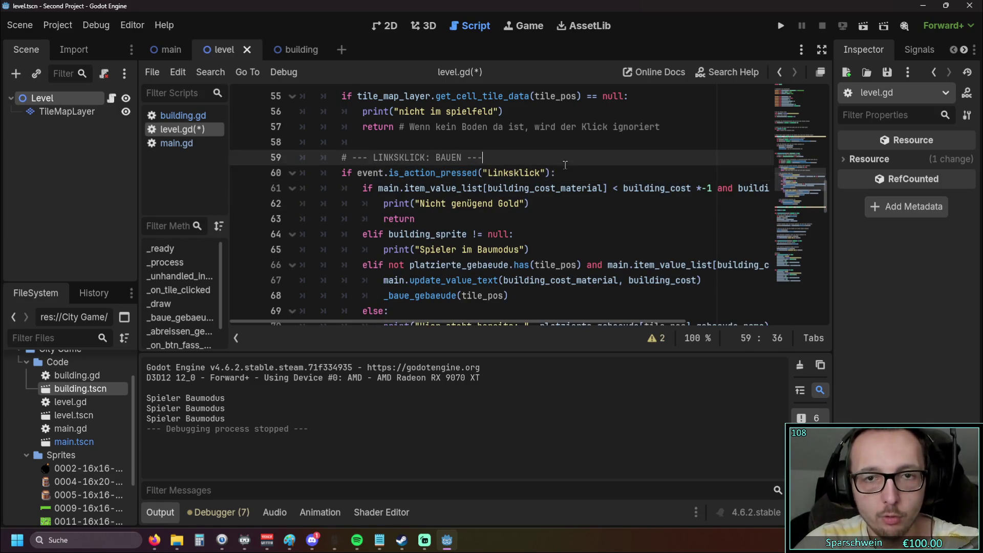
left_click(781, 25)
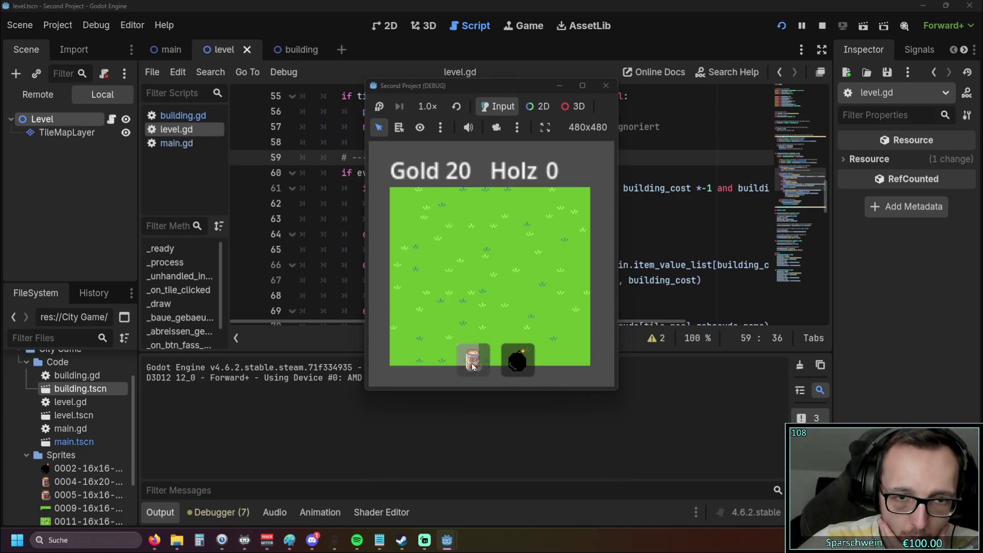
Step: Select the barrel in the running game, then stop the test
left_click(473, 365)
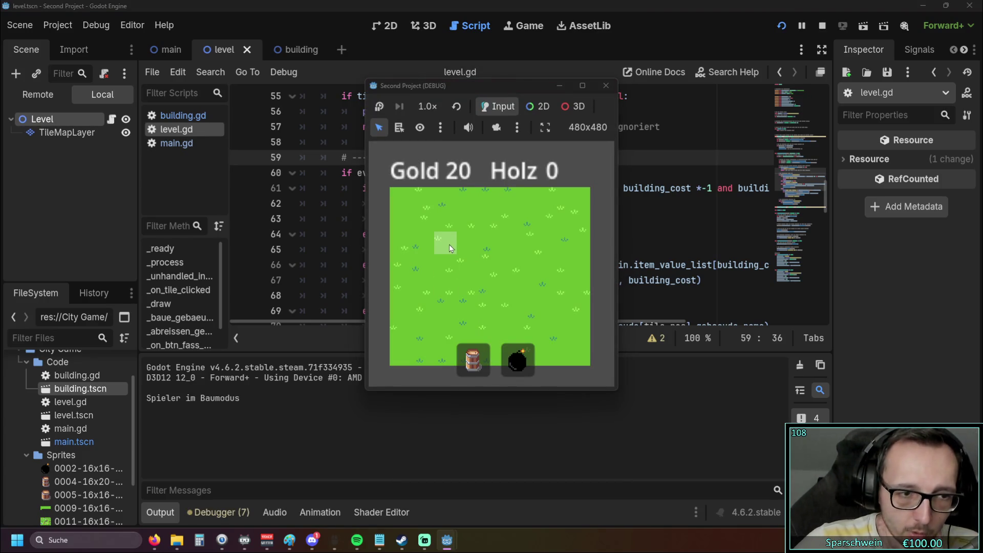
left_click(606, 86)
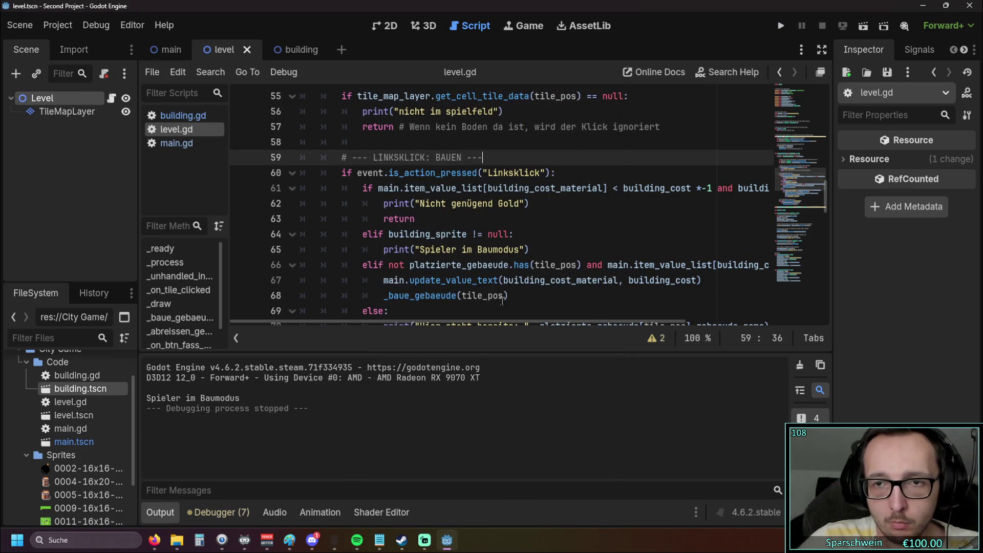
mouse_move(495, 322)
left_mouse_down()
mouse_move(609, 321)
mouse_move(469, 325)
left_mouse_up()
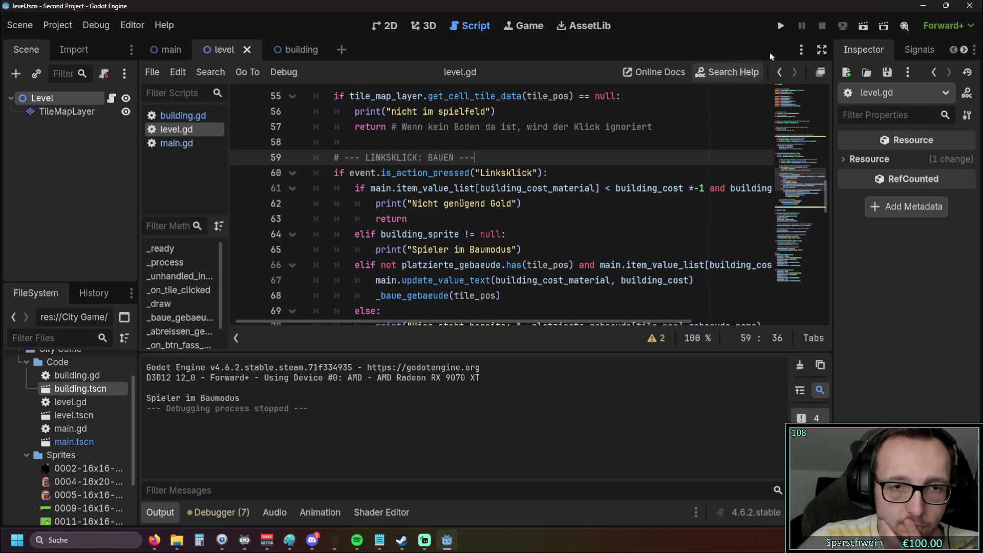
Step: Rerun the game, build at (3, 2), (2, 4), (5, 2) and (4, 3), then stop
left_click(780, 26)
left_click(458, 250)
left_click(438, 279)
left_click(512, 243)
left_click(486, 274)
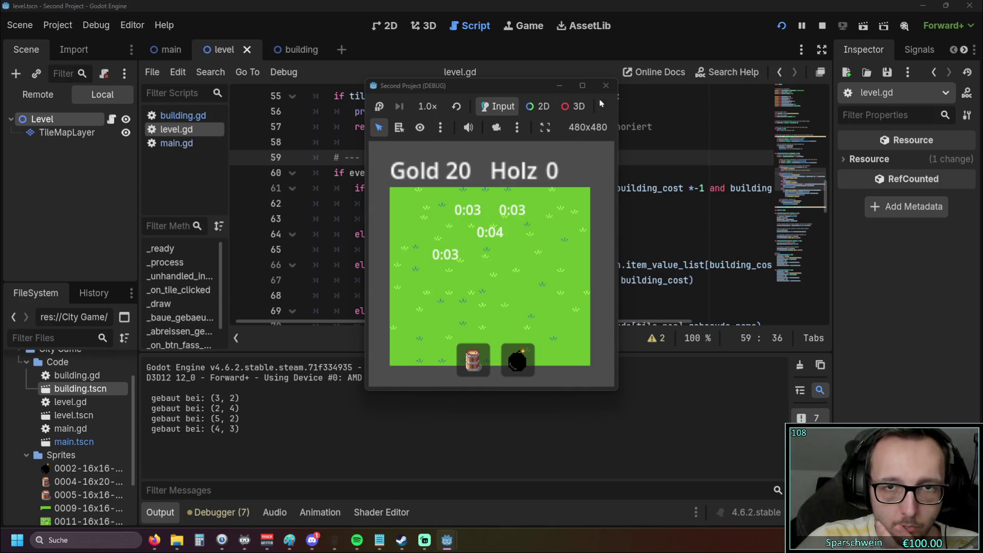
left_click(822, 25)
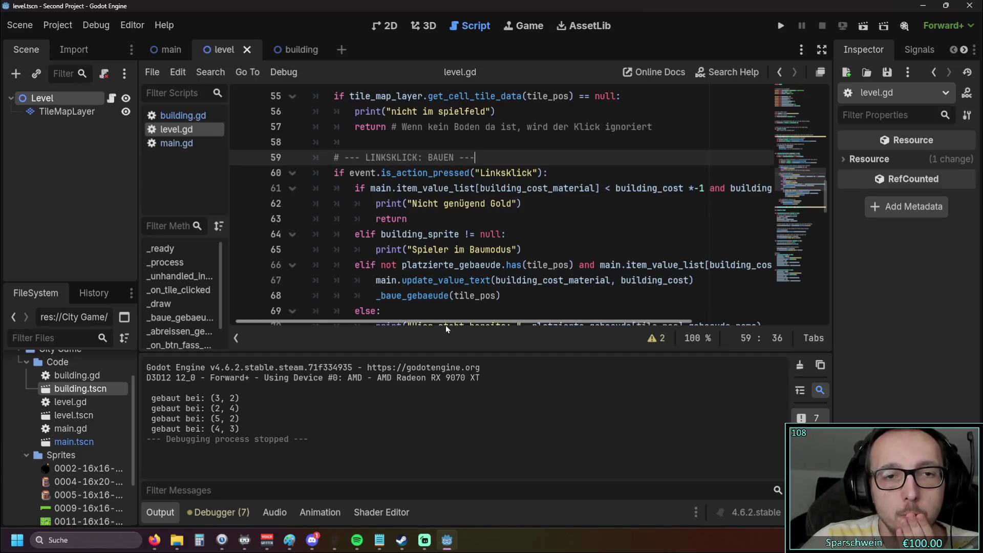
mouse_move(443, 324)
left_mouse_down()
mouse_move(512, 256)
mouse_move(624, 180)
mouse_move(692, 189)
left_mouse_up()
Step: Run a quick test of the game and stop it
scroll(663, 244, "left", 3)
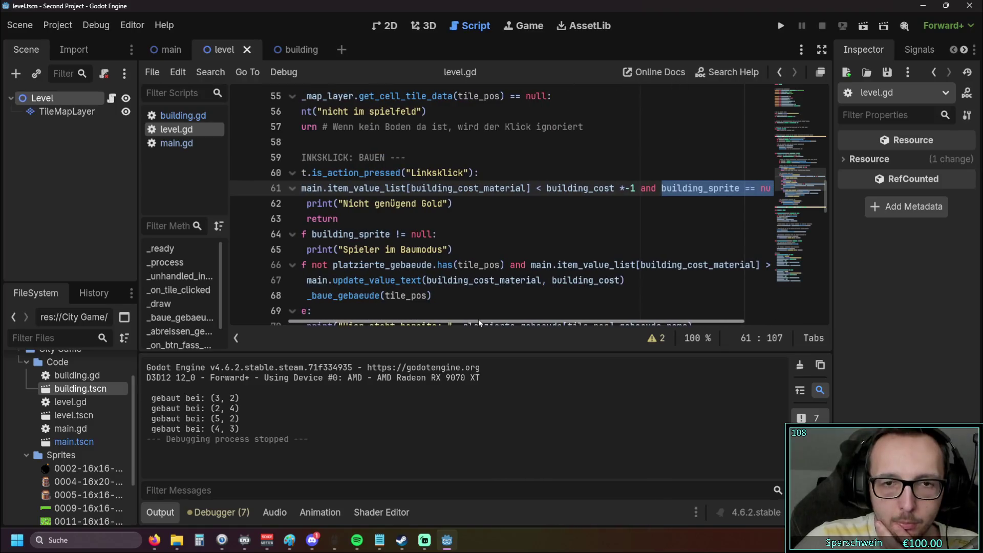
left_click(779, 29)
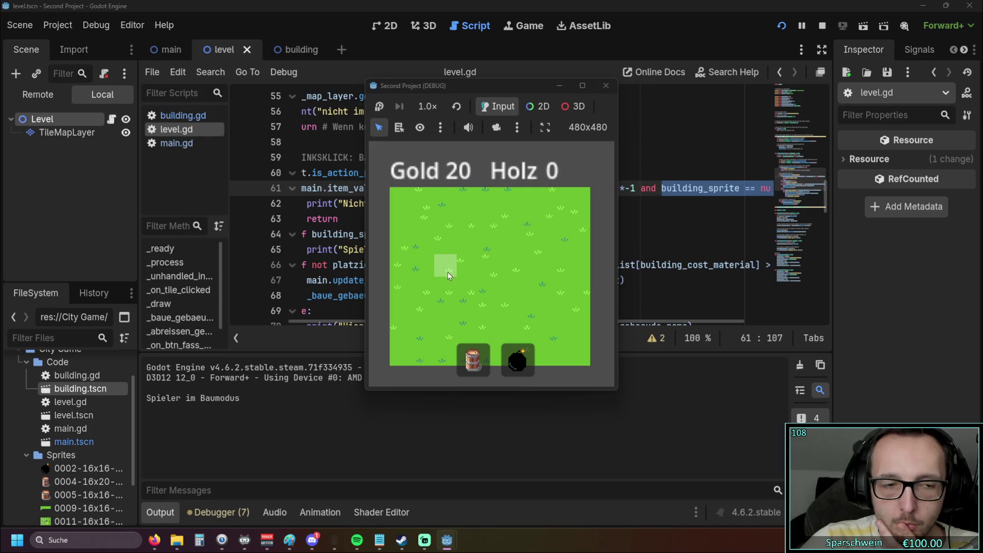
left_click(606, 85)
left_click(491, 234)
mouse_move(503, 322)
left_mouse_down()
mouse_move(610, 308)
mouse_move(477, 311)
left_mouse_up()
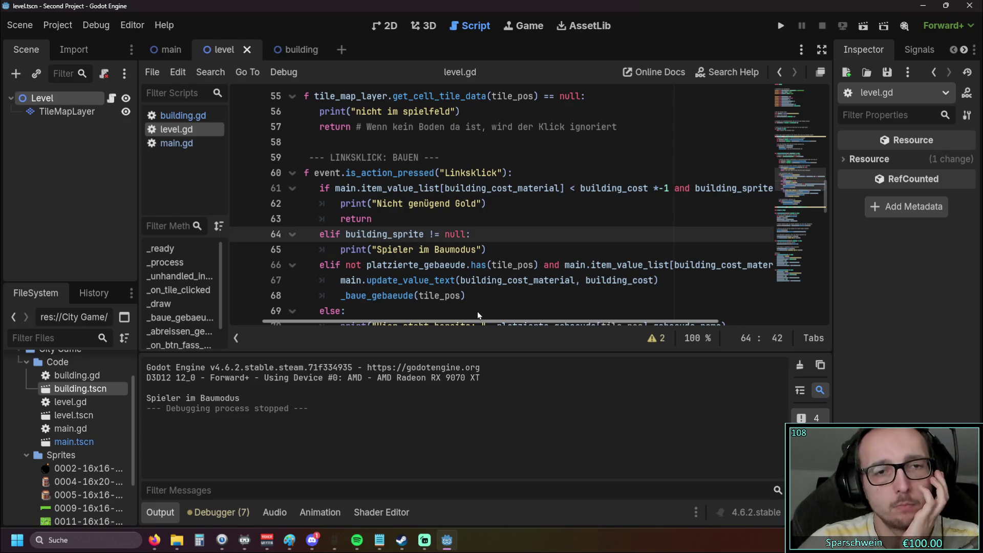
mouse_move(478, 311)
left_mouse_down()
mouse_move(550, 310)
mouse_move(473, 311)
left_mouse_up()
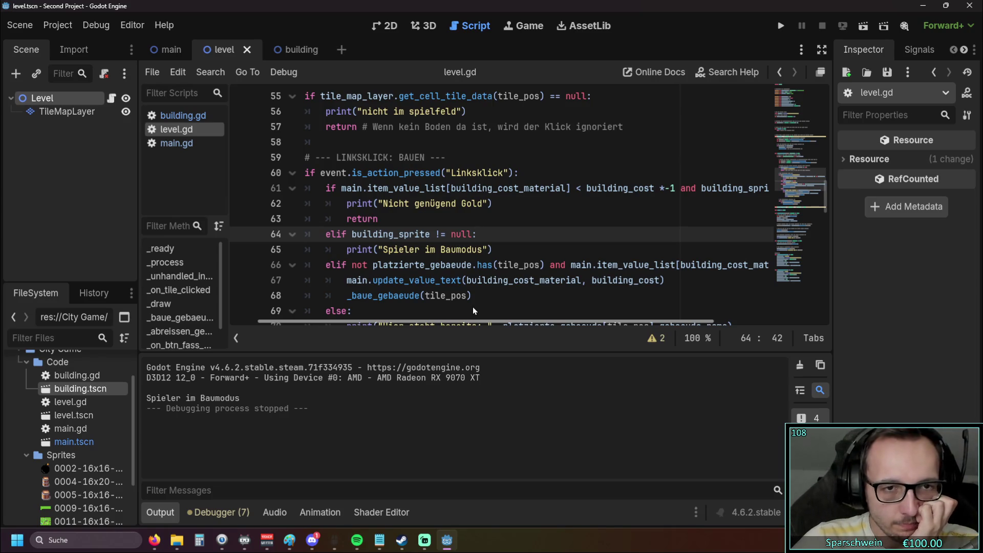
left_click_drag(459, 321, 536, 321)
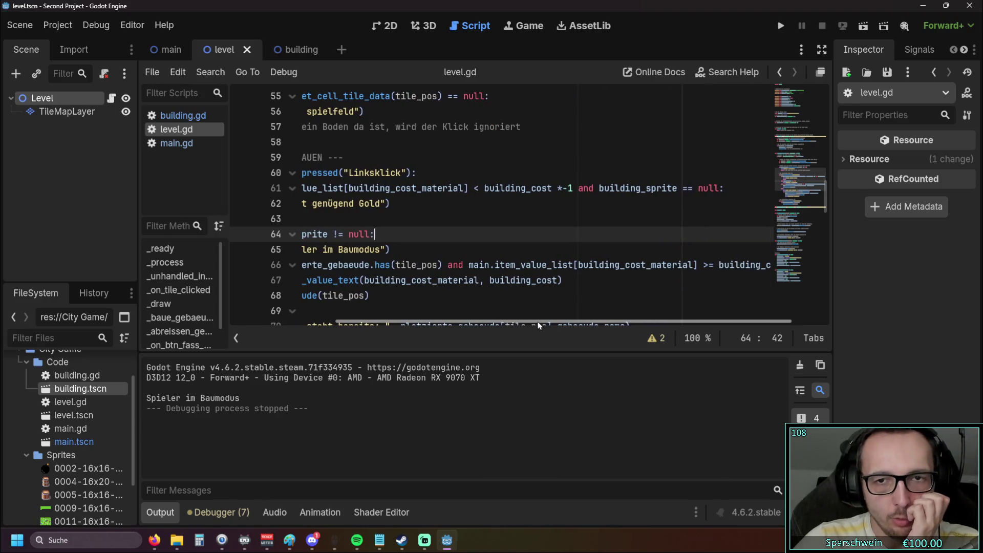
Step: Change line 61's '== null' to '!= null', save level.gd, and run the game
left_click(681, 189)
type("!")
key("Delete")
key("ctrl+s")
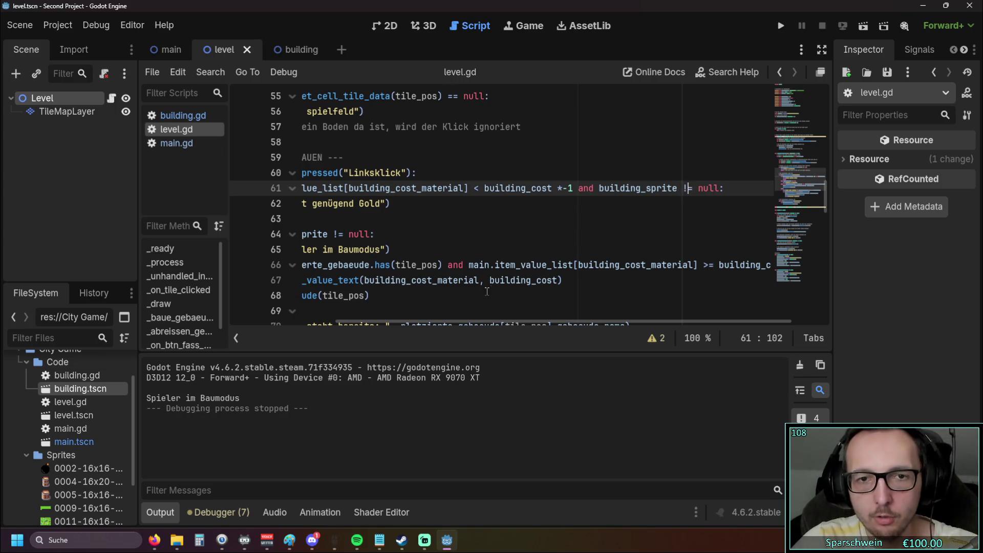
scroll(489, 286, "left", 5)
left_click(438, 233)
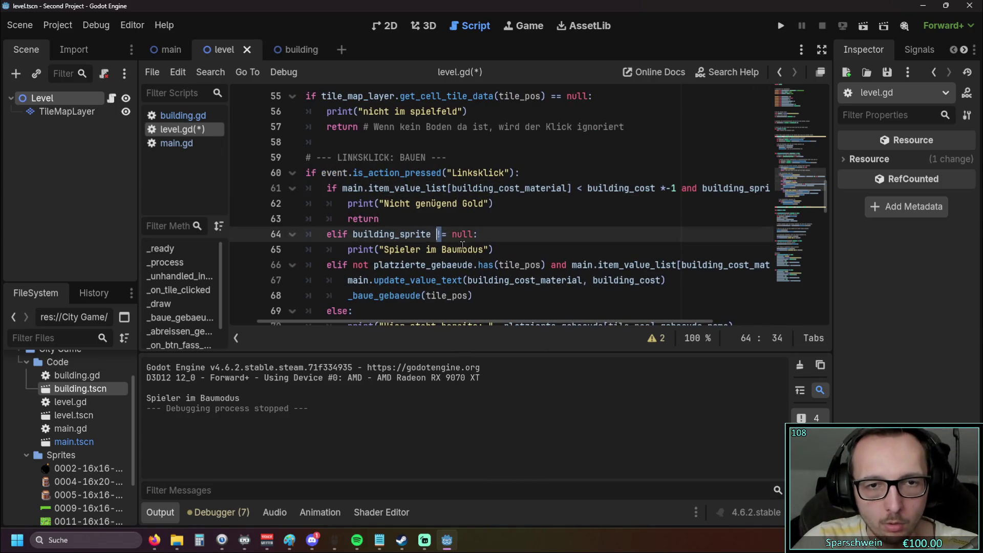
left_click(515, 246)
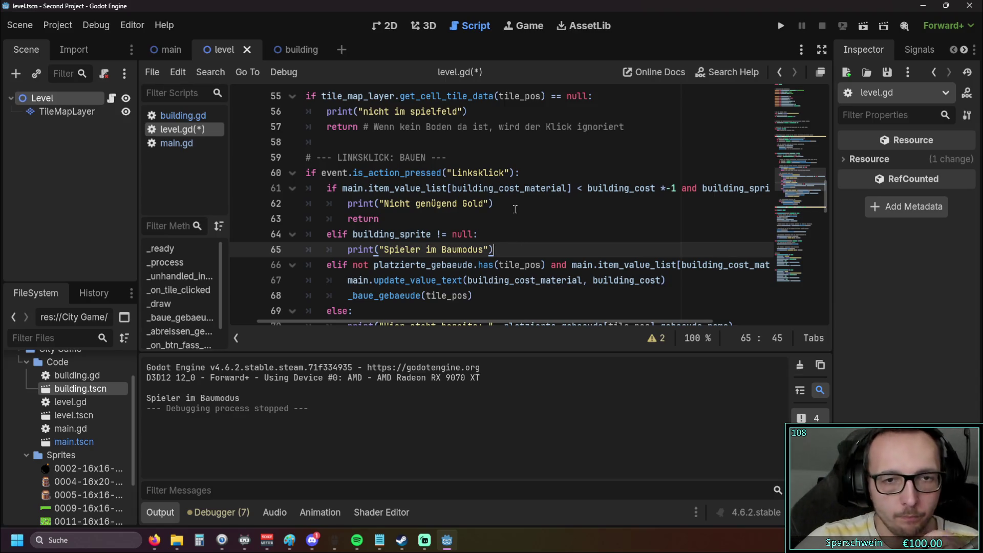
left_click(778, 30)
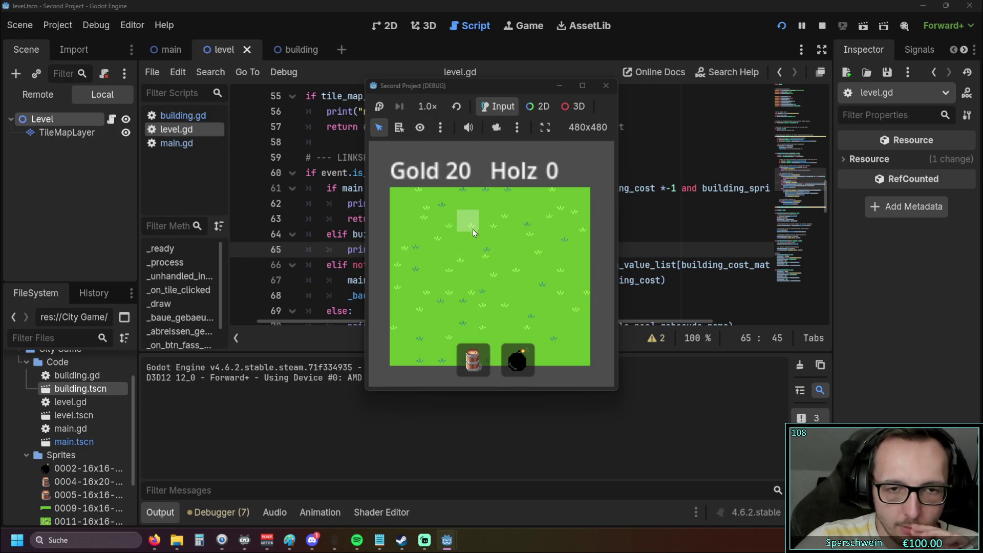
Step: Test three grass-tile clicks in the running game, then stop it
left_click(468, 262)
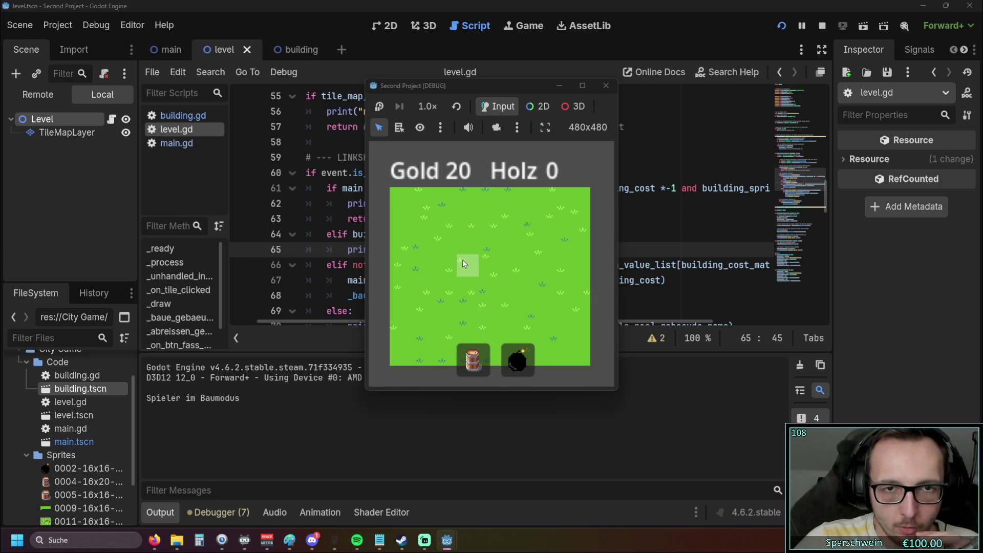
left_click(448, 255)
left_click(447, 248)
left_click(446, 249)
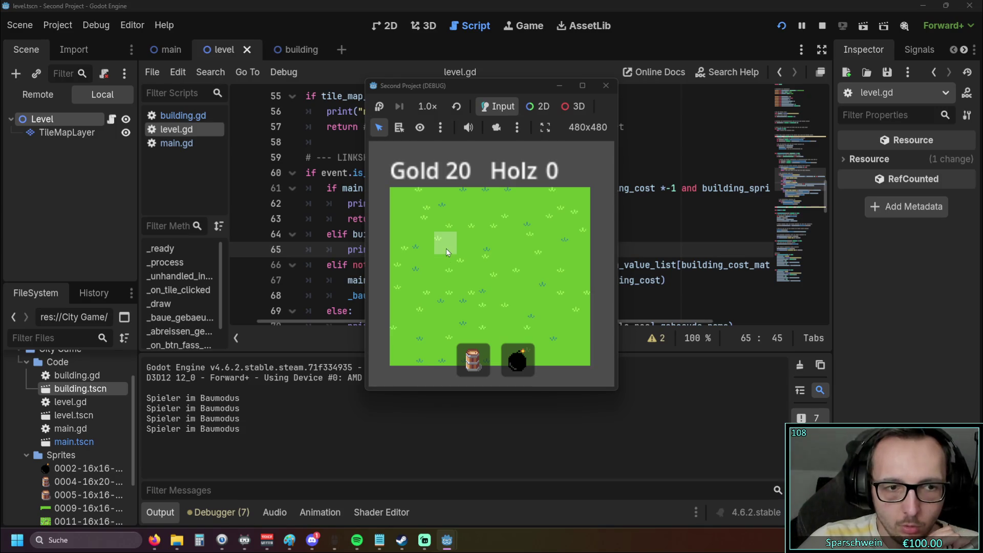
left_click(606, 86)
mouse_move(454, 321)
left_mouse_down()
mouse_move(554, 323)
mouse_move(435, 323)
mouse_move(453, 322)
left_mouse_up()
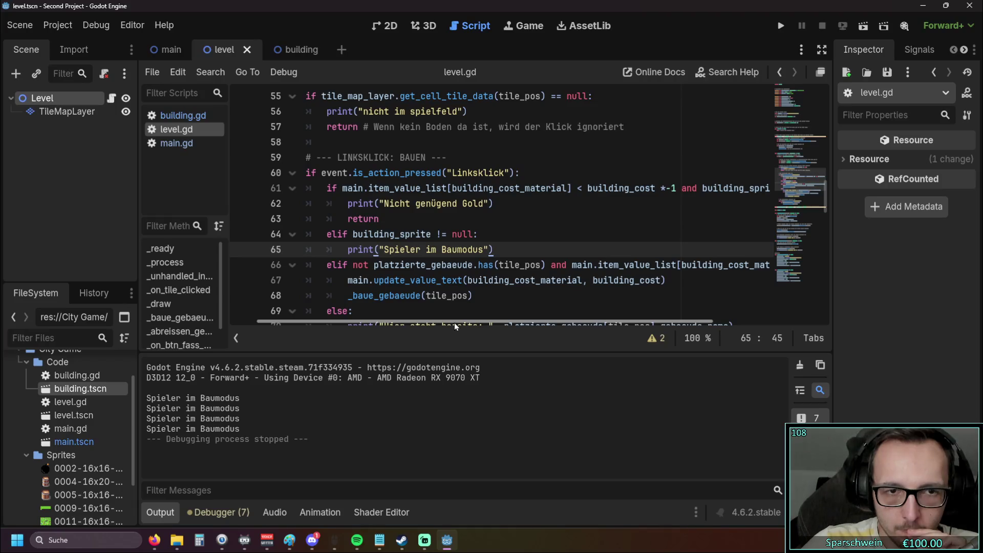
left_click_drag(453, 322, 397, 321)
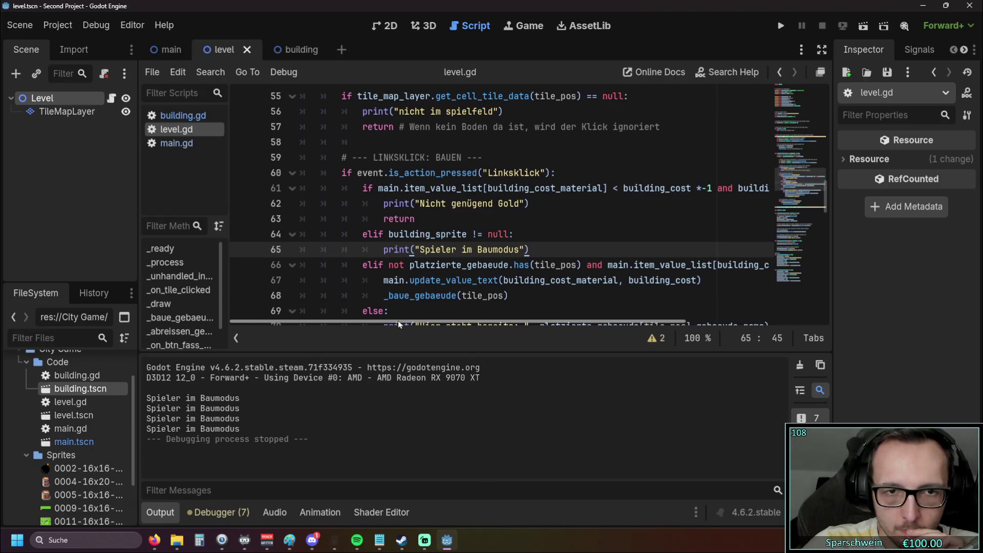
Step: Turn the elif on lines 64 and 66 back into if and rerun the game
left_click(372, 234)
key("BackSpace")
key("BackSpace")
left_click(373, 264)
key("BackSpace")
key("BackSpace")
left_click(780, 26)
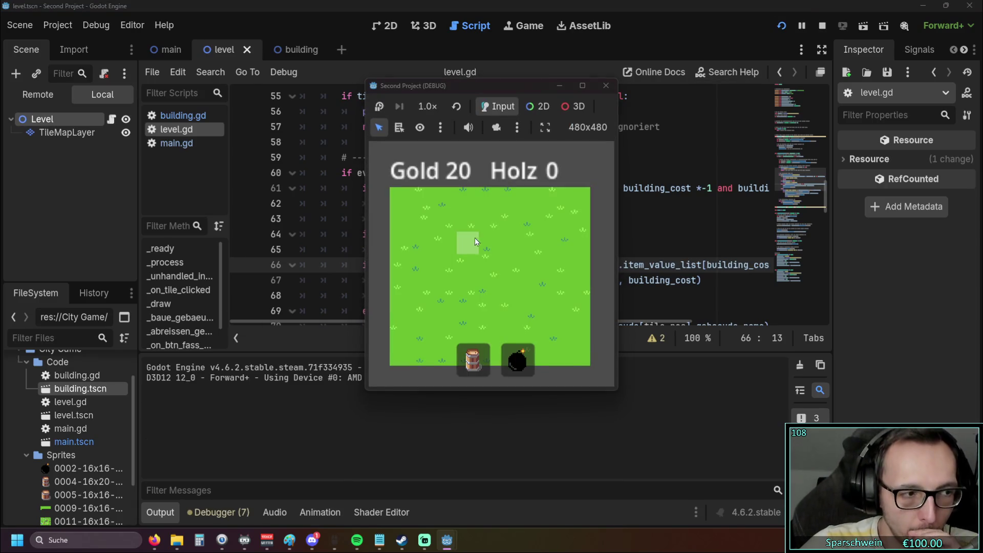
Step: Build barrels at (3, 3) and (5, 3), then keep clicking with no gold to log 'Nicht genügend Gold'
left_click(477, 366)
left_click(463, 262)
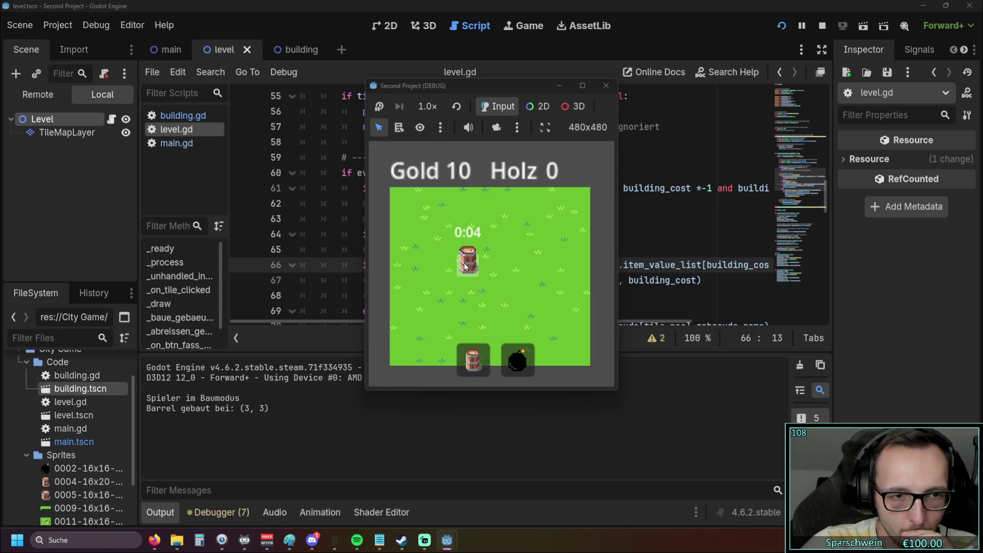
left_click(517, 266)
left_click(427, 266)
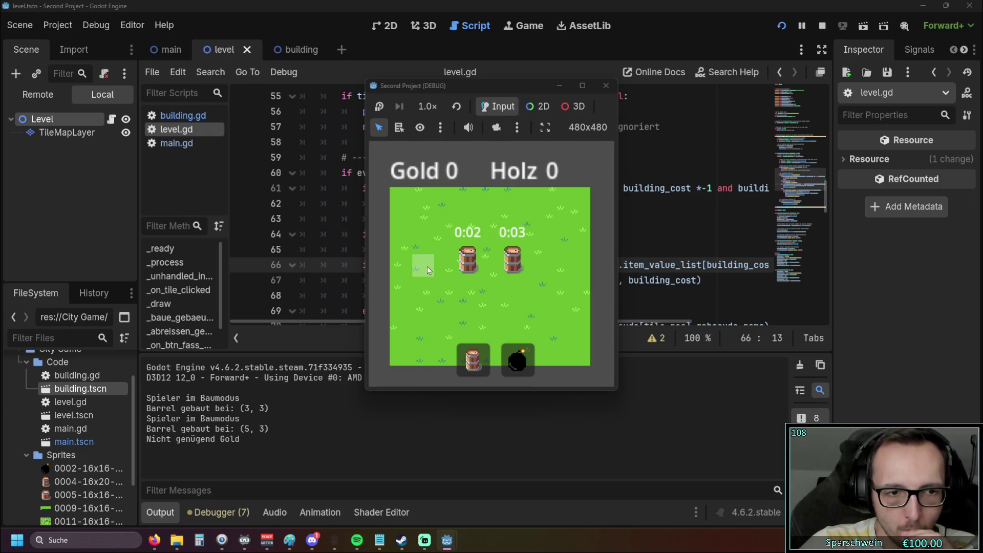
left_click(426, 266)
triple_click(427, 266)
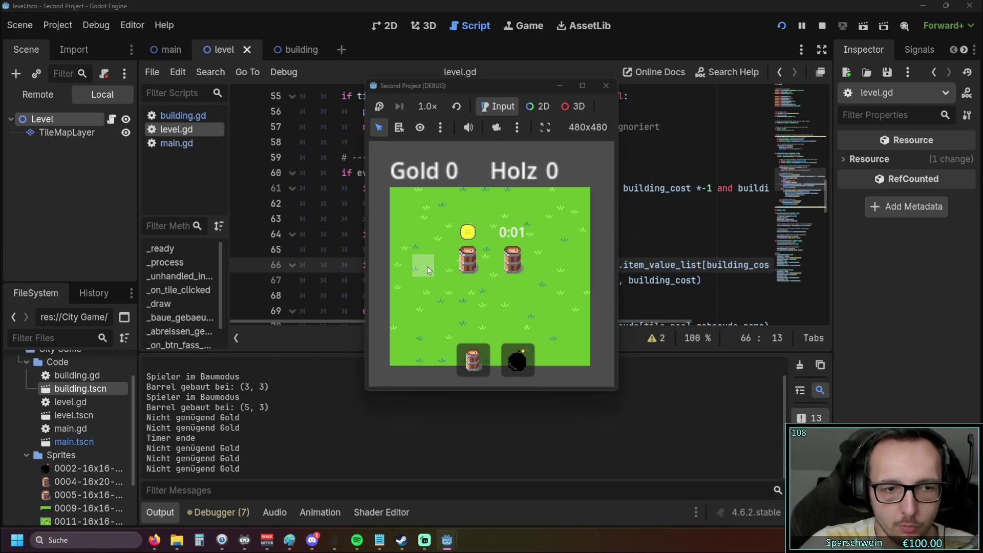
Step: Click both barrels a few more times, then stop the game
left_click(459, 270)
left_click(512, 266)
left_click(481, 267)
left_click(512, 266)
left_click(606, 85)
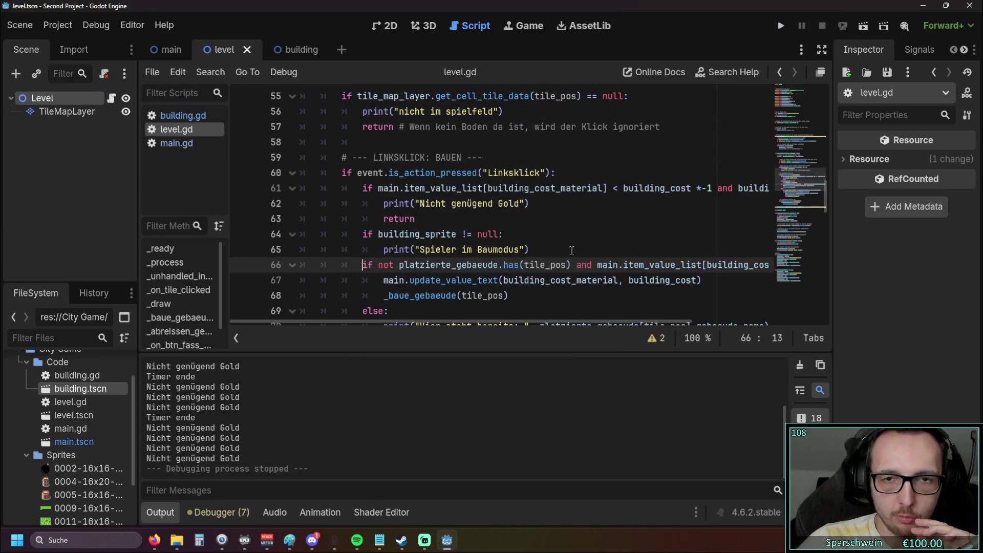
mouse_move(537, 321)
left_mouse_down()
mouse_move(645, 319)
mouse_move(533, 321)
left_mouse_up()
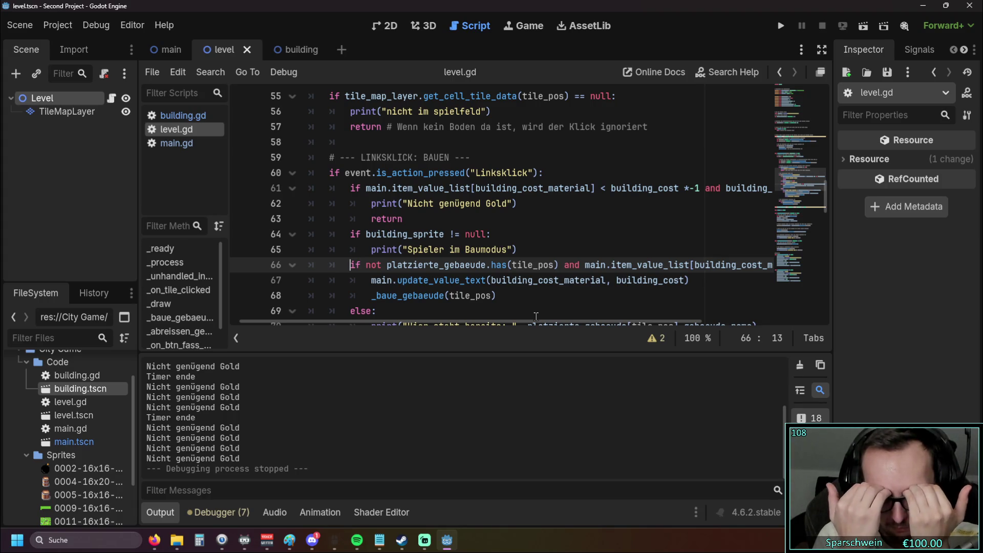
Step: Select the 'if building_sprite != null' check and its 'Spieler im Baumodus' print on lines 64–65
mouse_move(464, 321)
left_mouse_down()
mouse_move(527, 321)
mouse_move(461, 321)
left_mouse_up()
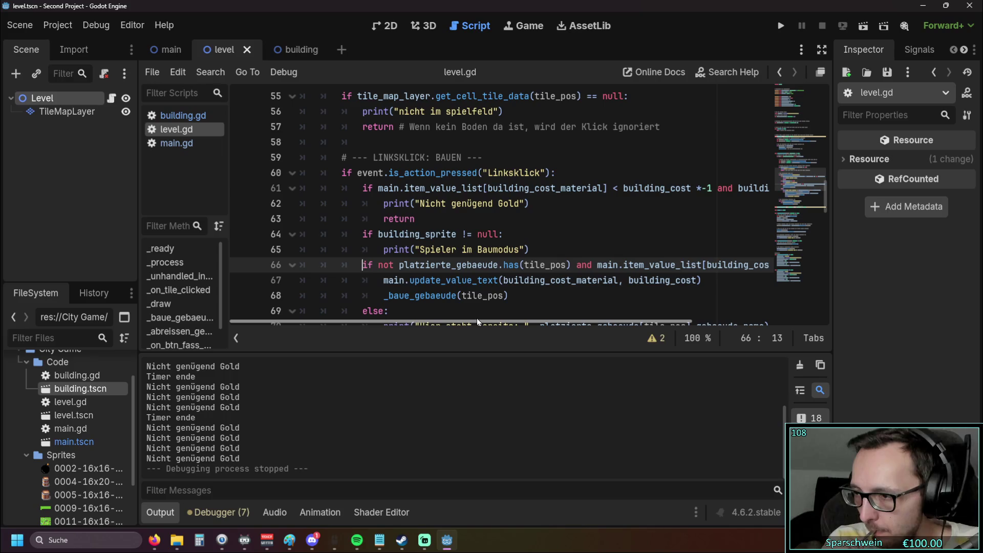
scroll(494, 266, "down", 3)
scroll(494, 265, "down", 1)
scroll(494, 266, "up", 2)
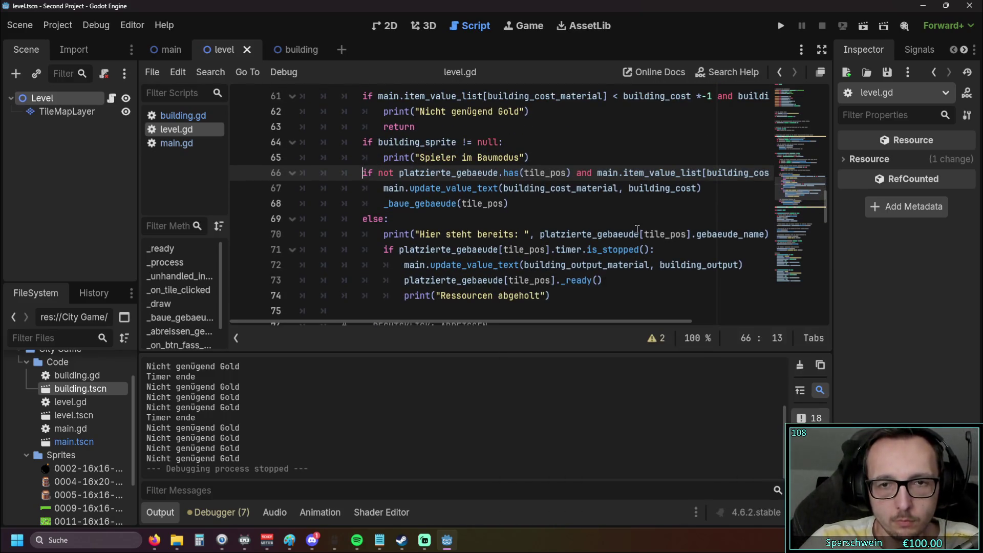
mouse_move(458, 320)
left_mouse_down()
mouse_move(498, 322)
mouse_move(410, 321)
left_mouse_up()
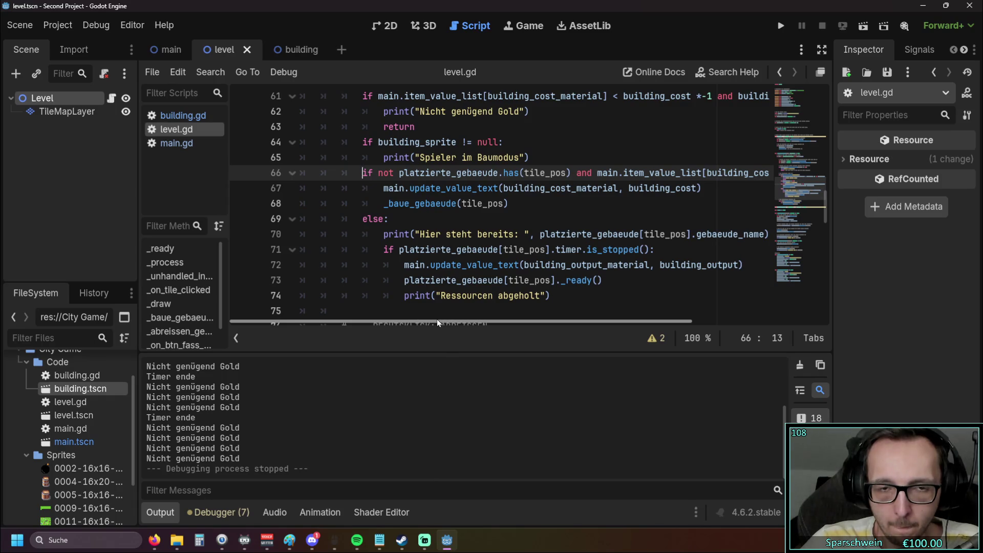
scroll(512, 260, "up", 1)
scroll(511, 260, "down", 1)
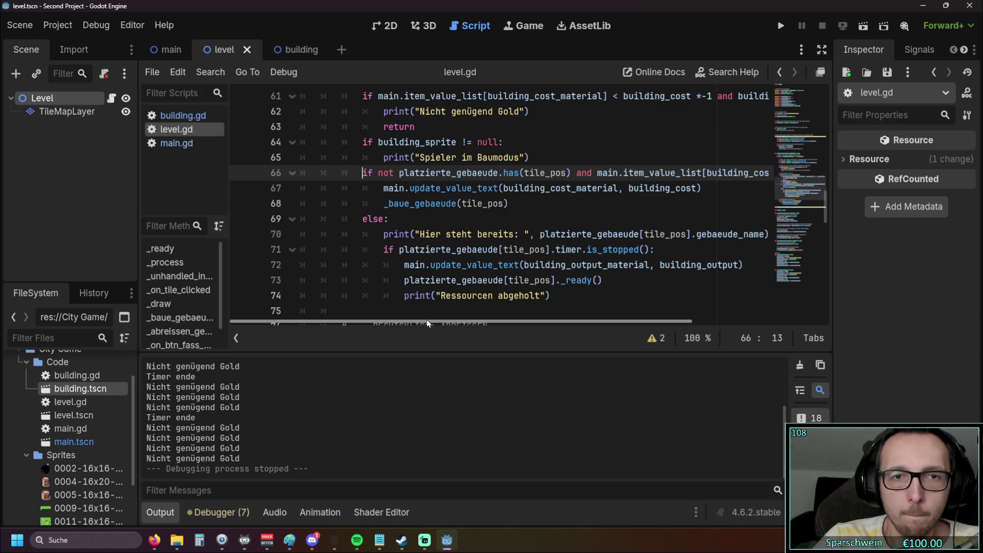
left_click_drag(529, 157, 264, 137)
key("ctrl+c")
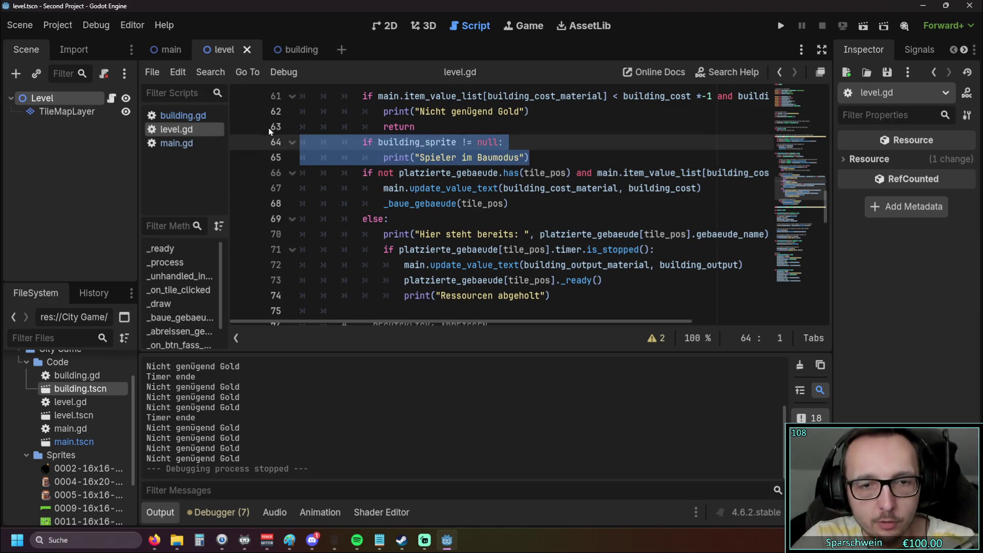
Step: Cut the build-mode check and paste it into the else branch after the 'Hier steht bereits' print
key("BackSpace")
key("BackSpace")
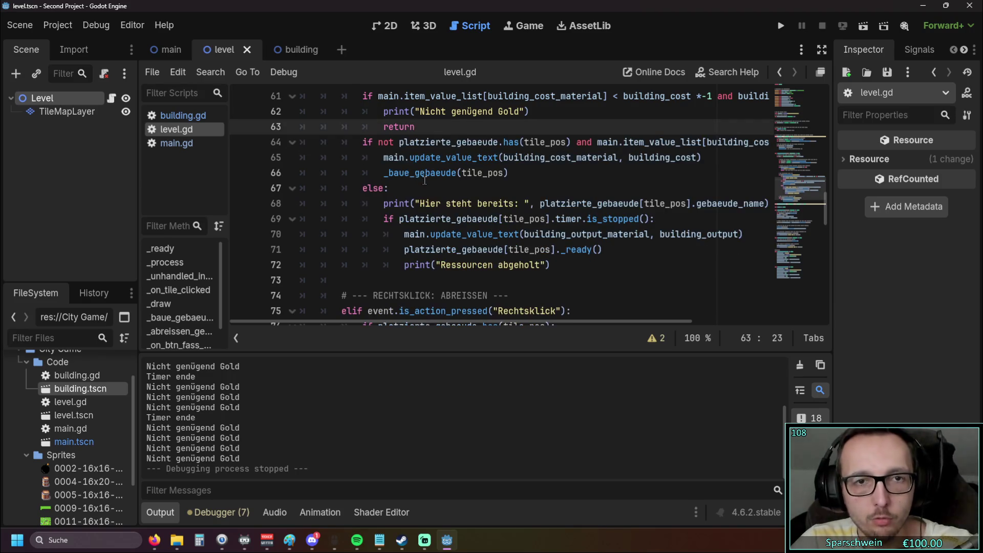
left_click(408, 188)
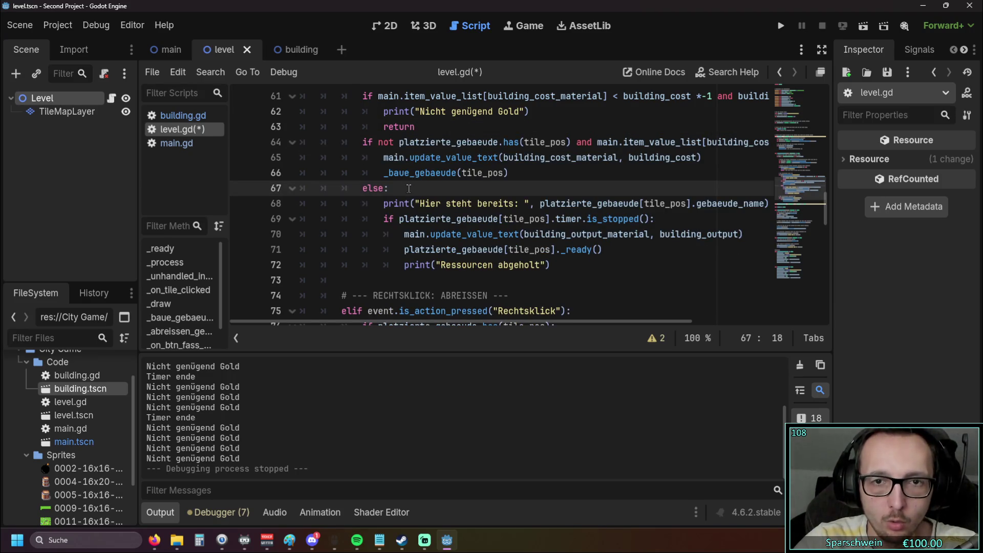
left_click_drag(473, 321, 598, 321)
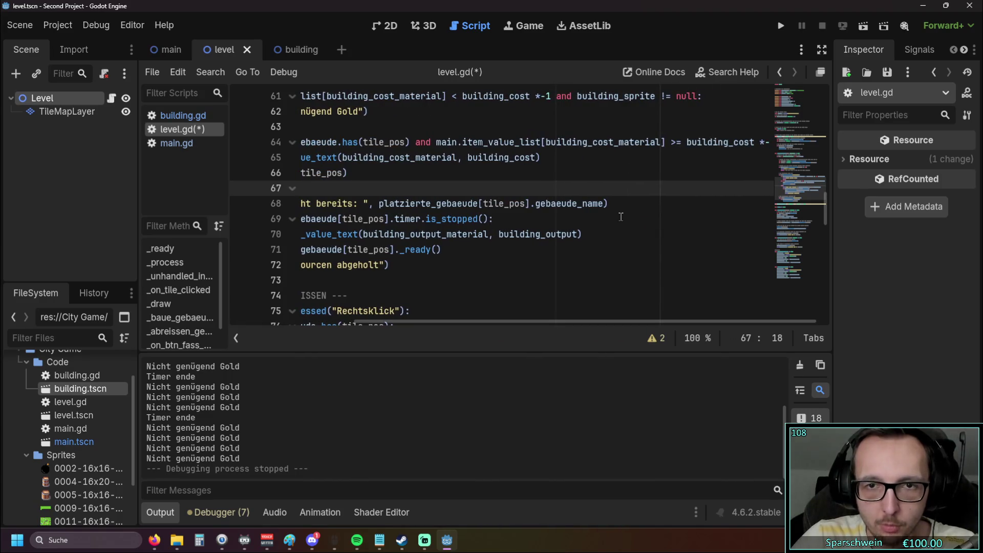
left_click(616, 203)
key("ctrl+v")
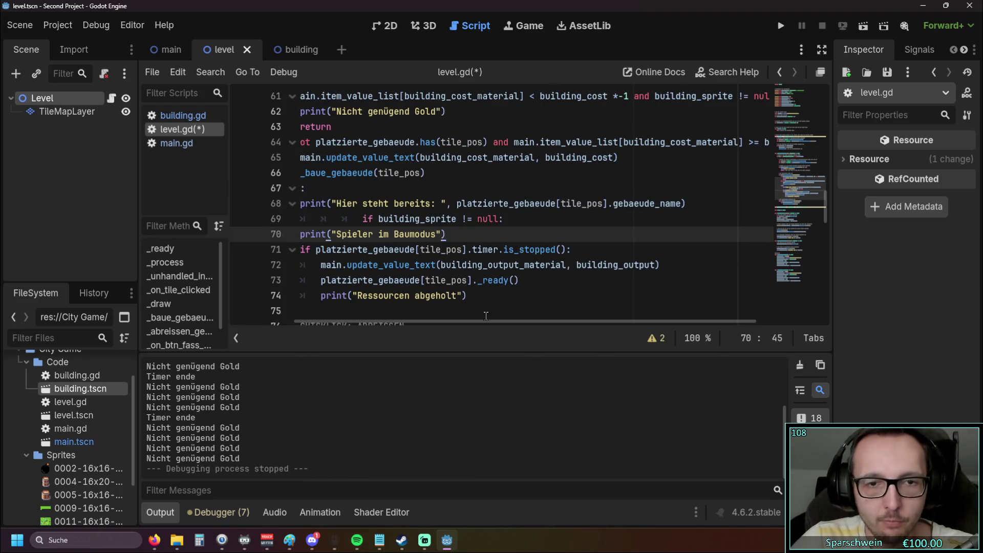
left_click_drag(484, 321, 420, 322)
left_click(444, 219)
key("BackSpace")
key("BackSpace")
key("BackSpace")
Step: Add a return after the 'Spieler im Baumodus' print and indent both under the build-mode if
left_click(541, 235)
key("Return")
type("r")
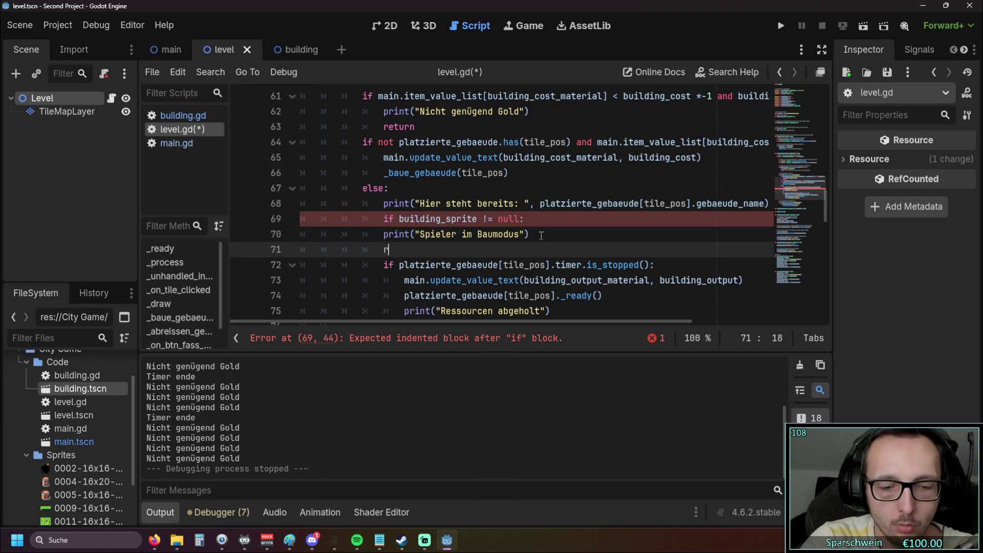
type("eturn")
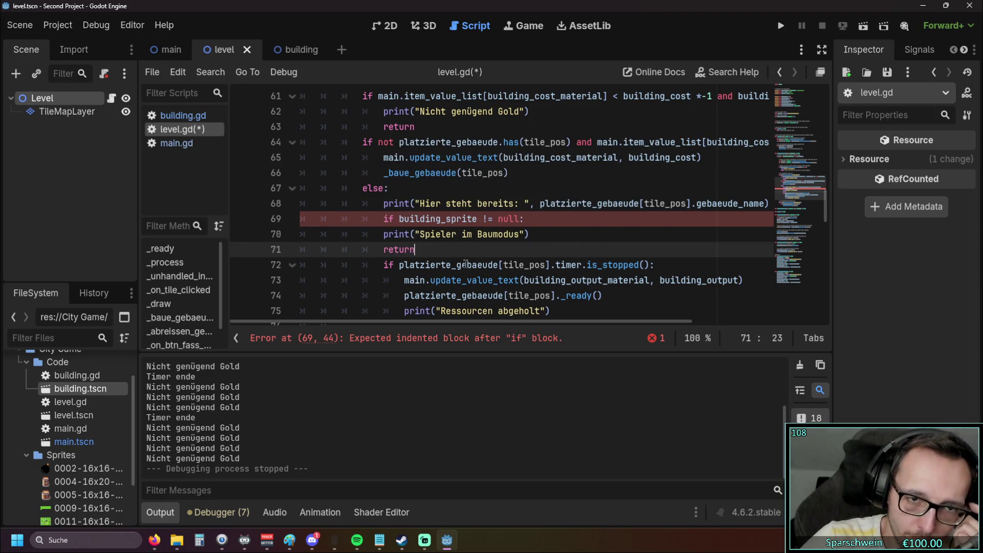
scroll(447, 246, "down", 1)
left_click(600, 277)
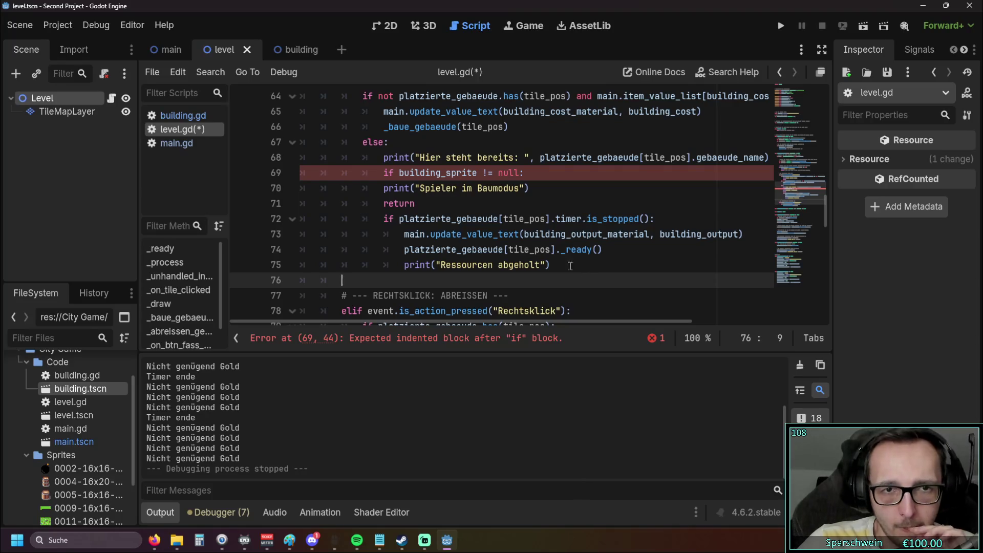
left_click(387, 189)
key("Tab")
left_click(389, 205)
key("Tab")
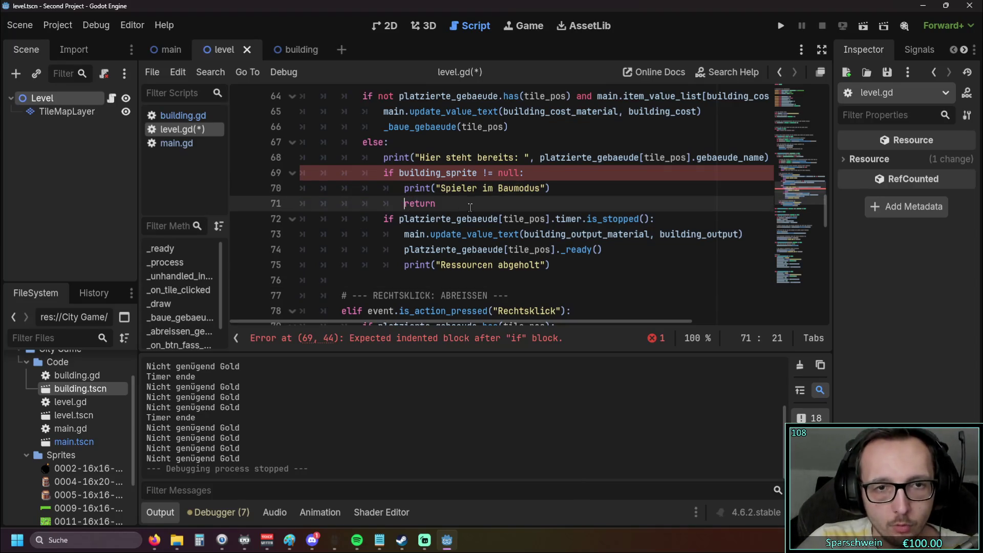
left_click(470, 207)
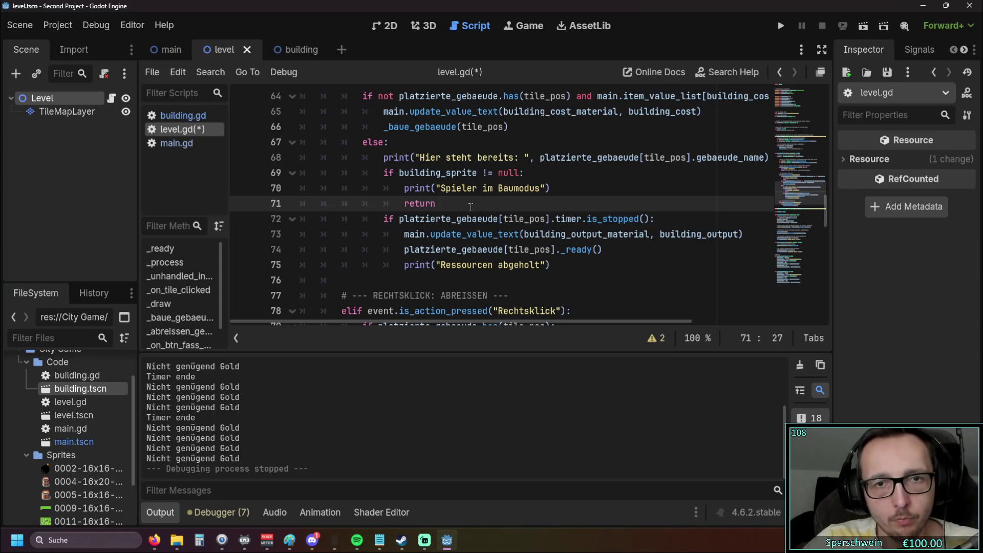
Step: Change line 61's condition to building_sprite == null, add a return on line 63, and run the game
scroll(477, 212, "up", 1)
left_click(488, 219)
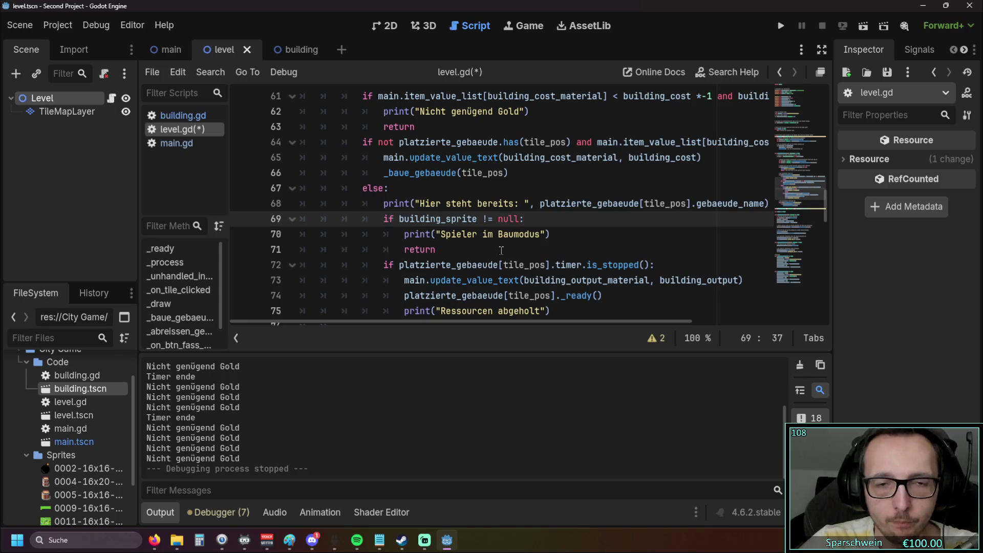
scroll(512, 204, "down", 1)
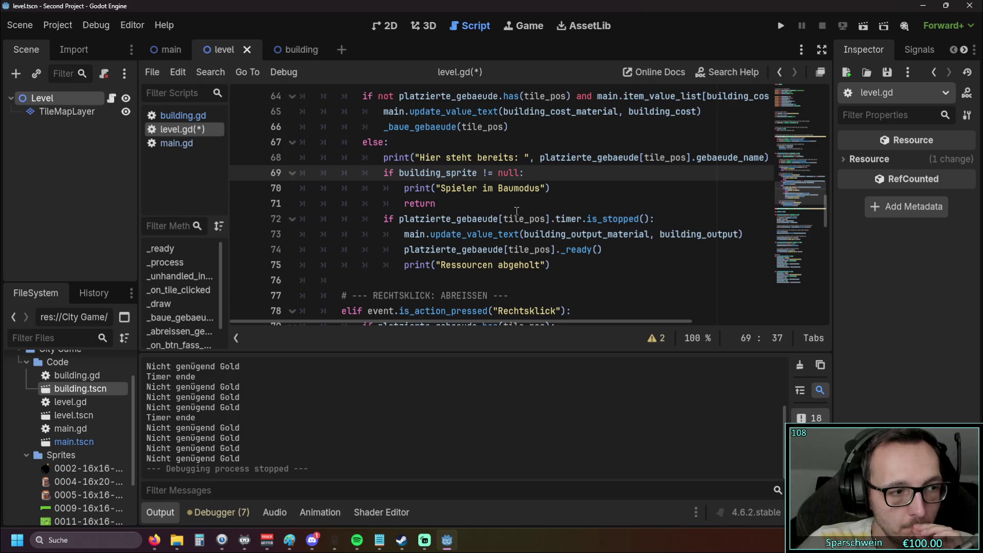
scroll(581, 243, "up", 1)
scroll(581, 244, "up", 1)
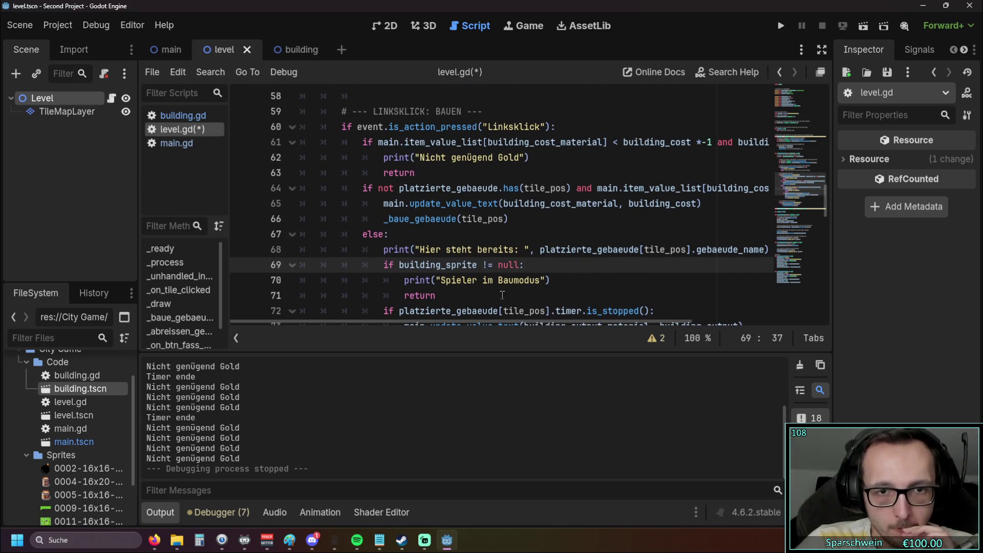
left_click_drag(476, 321, 600, 315)
left_click(666, 142)
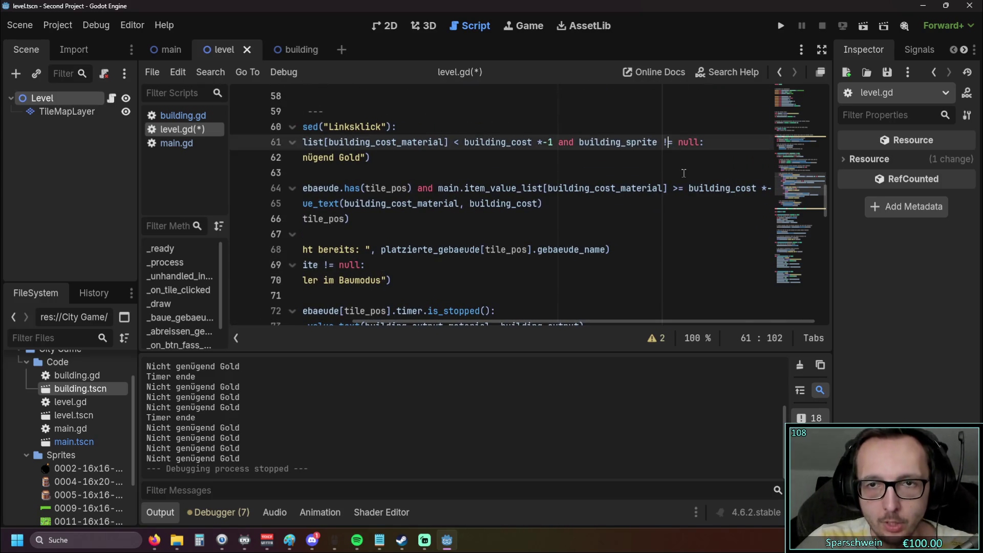
key("BackSpace")
type("=")
left_click(683, 173)
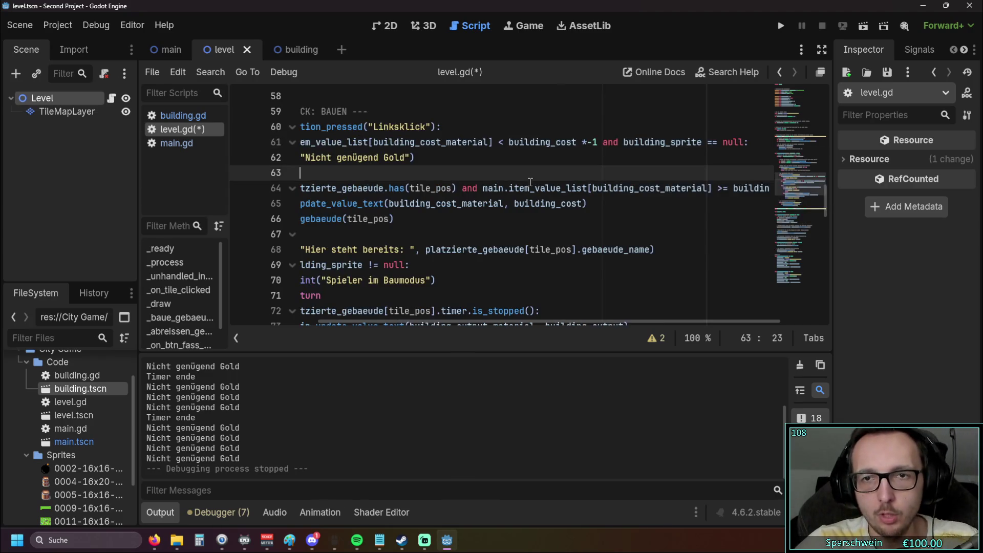
type("return")
left_click(780, 25)
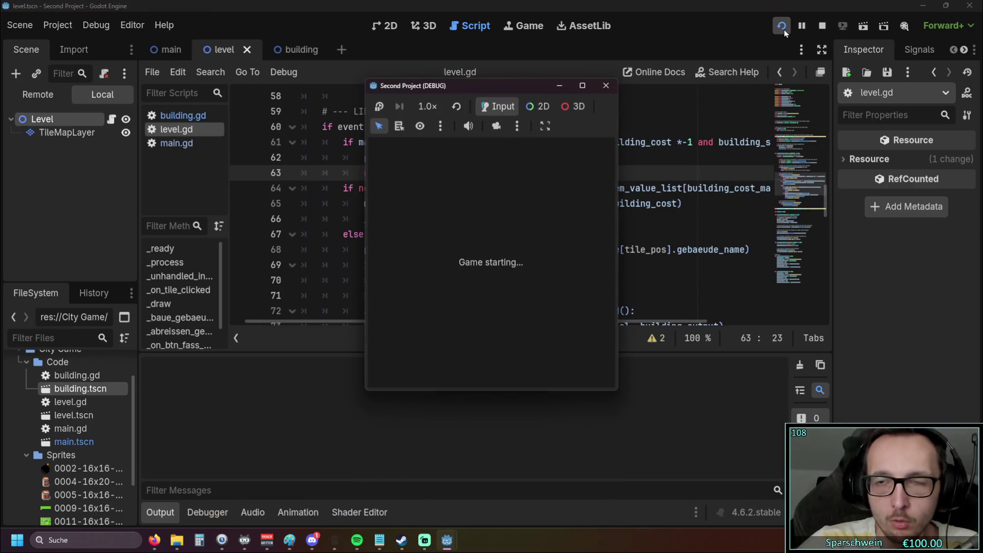
Step: Place two barrels on grass tiles at (3, 3) and (5, 3)
left_click(472, 356)
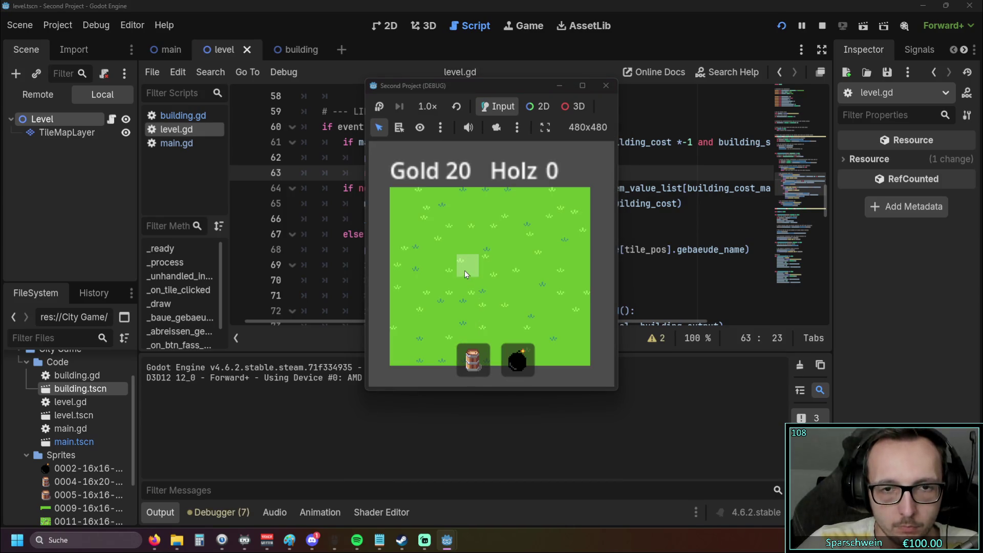
left_click(465, 271)
left_click(510, 262)
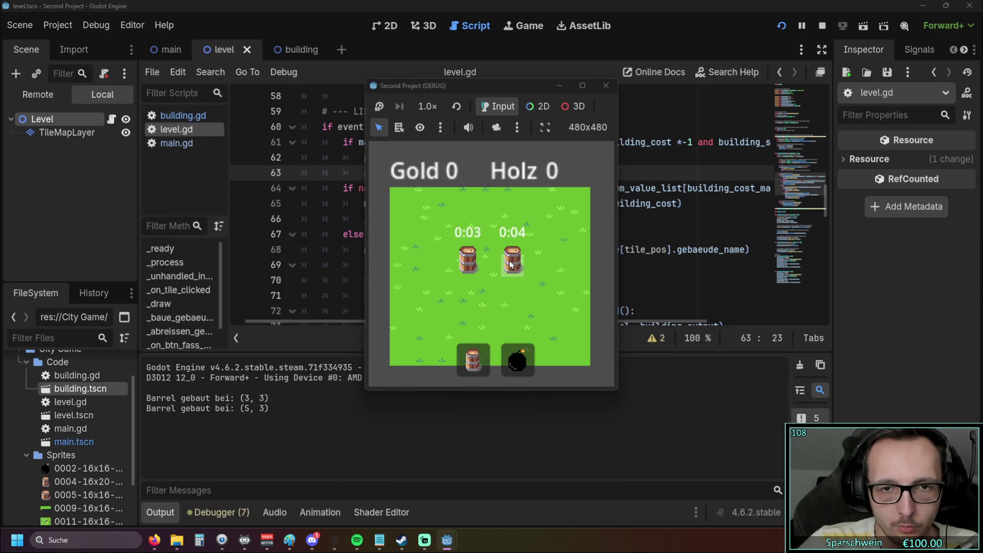
Step: Click the placed barrel repeatedly and watch Output log 'Spieler im Baumodus'
left_click(463, 267)
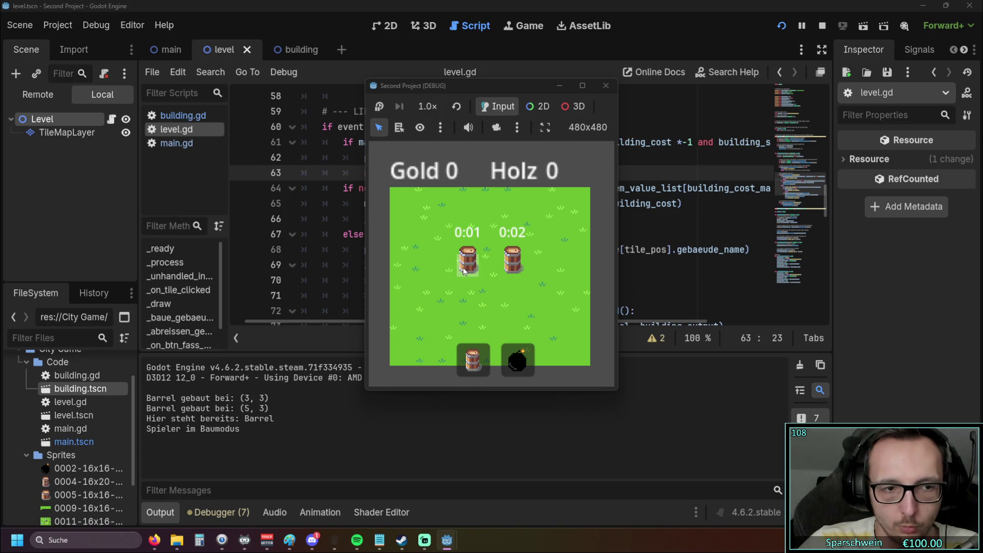
left_click(463, 267)
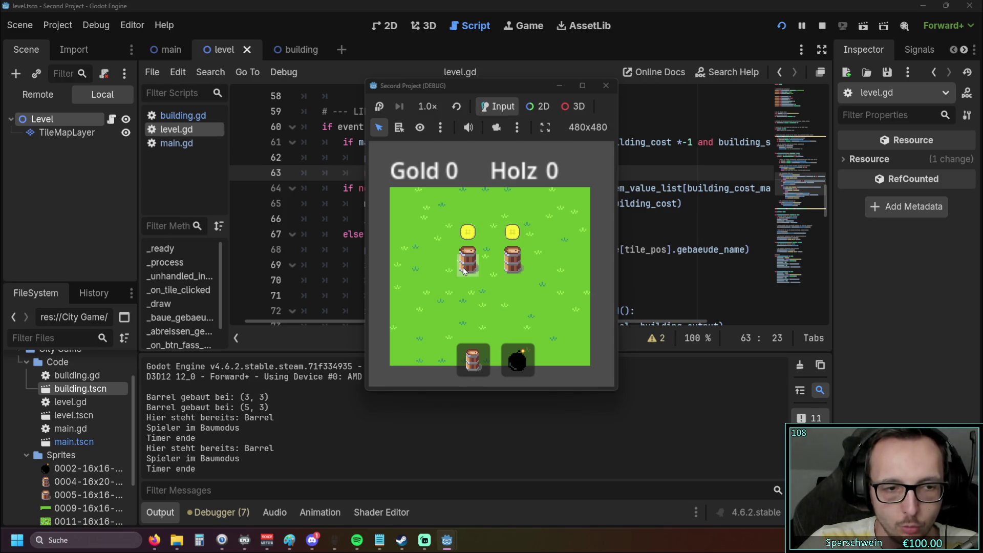
left_click(463, 267)
left_click(463, 267)
left_click(463, 268)
left_click(463, 267)
left_click(463, 268)
left_click(464, 267)
left_click(464, 267)
left_click(464, 267)
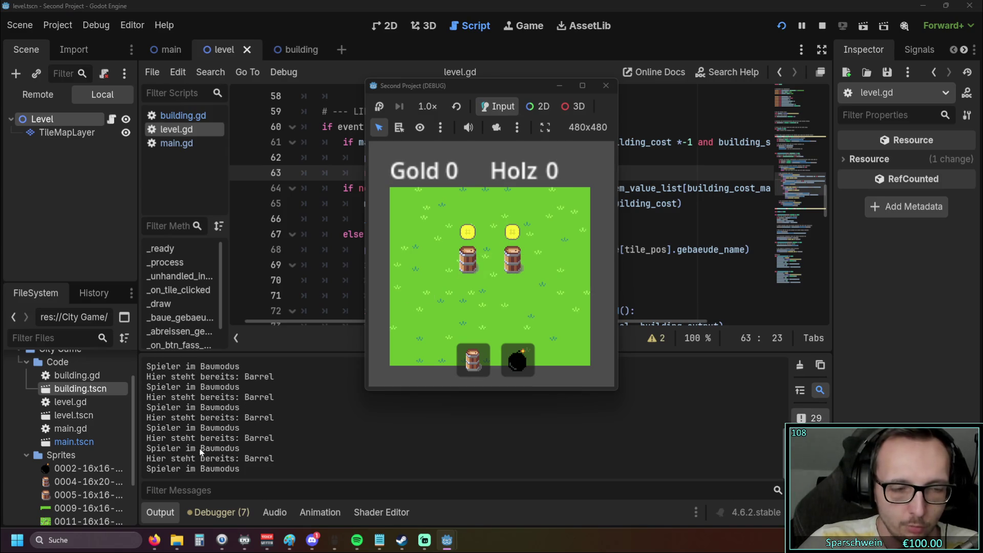
left_click(468, 267)
left_click(469, 268)
Step: Stop the game and move the 'Hier steht bereits' print below the build-mode return, at else-branch indentation
left_click(605, 85)
scroll(531, 204, "down", 2)
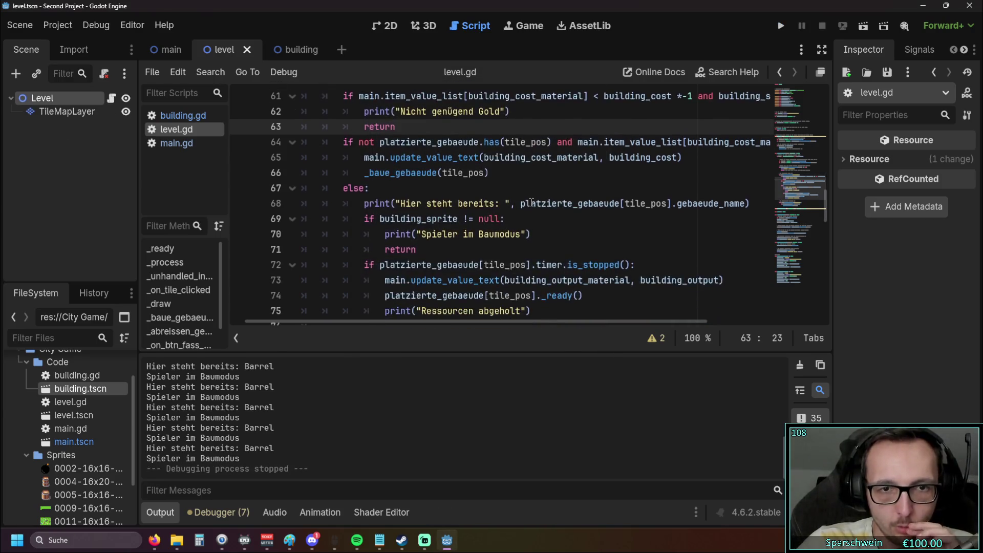
scroll(531, 204, "up", 1)
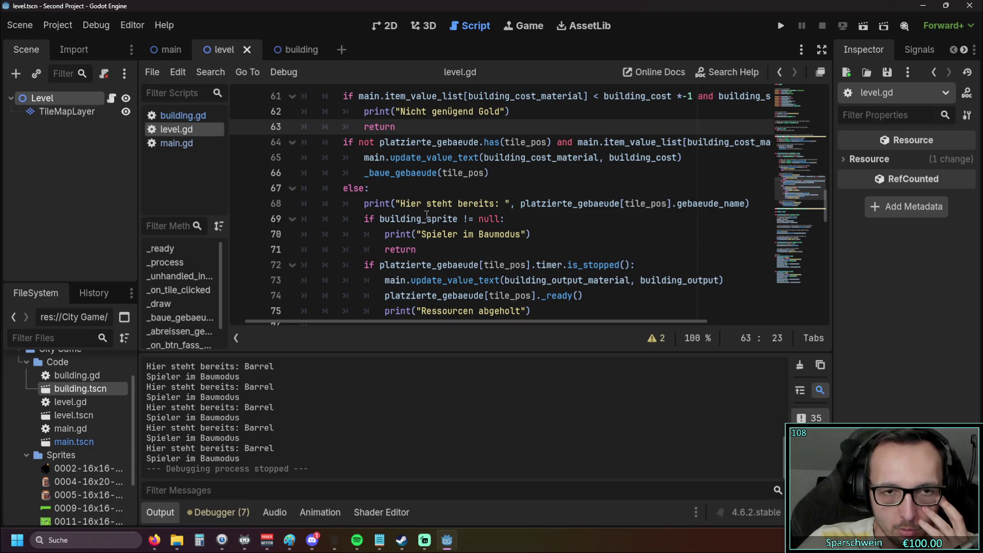
left_click_drag(364, 203, 751, 204)
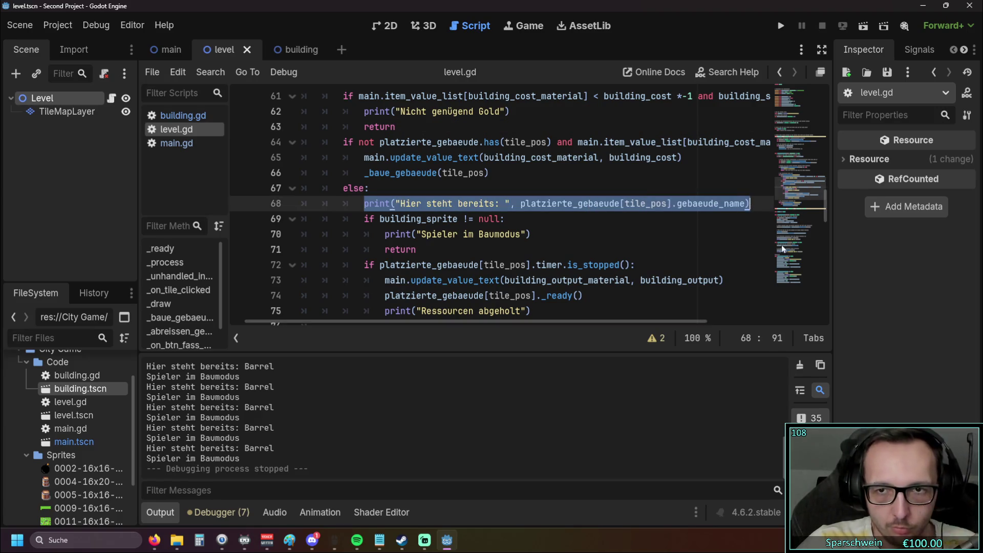
key("ctrl+x")
left_click(437, 249)
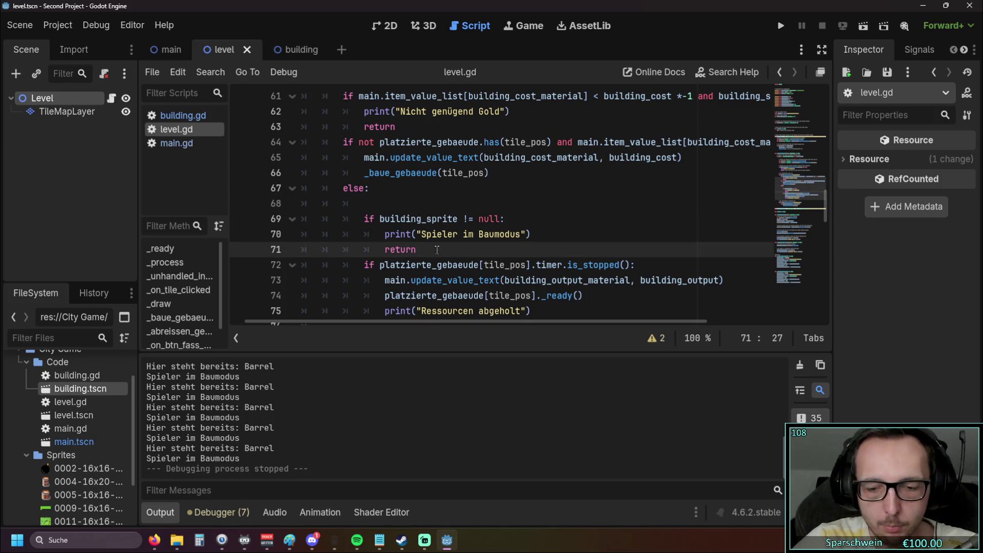
key("Return")
key("ctrl+v")
key("Home")
key("shift+Tab")
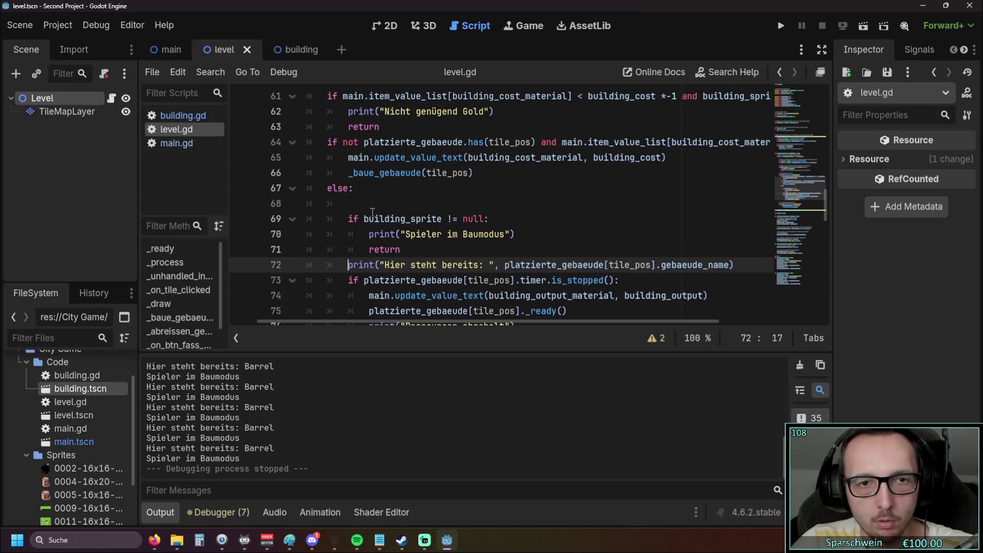
Step: Delete the leftover empty line 68 and review the reordered else branch
left_click(361, 204)
key("BackSpace")
key("BackSpace")
key("BackSpace")
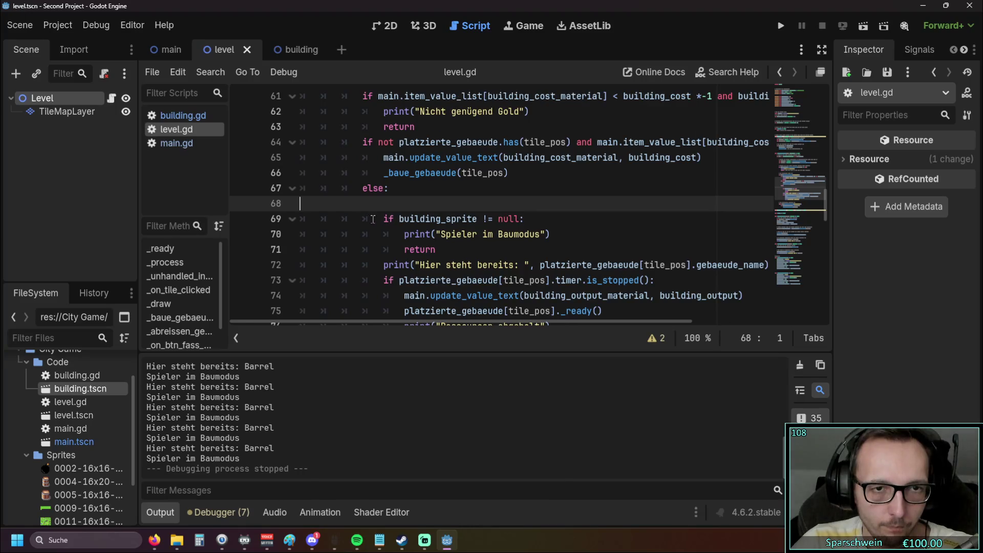
key("Delete")
left_click(374, 228)
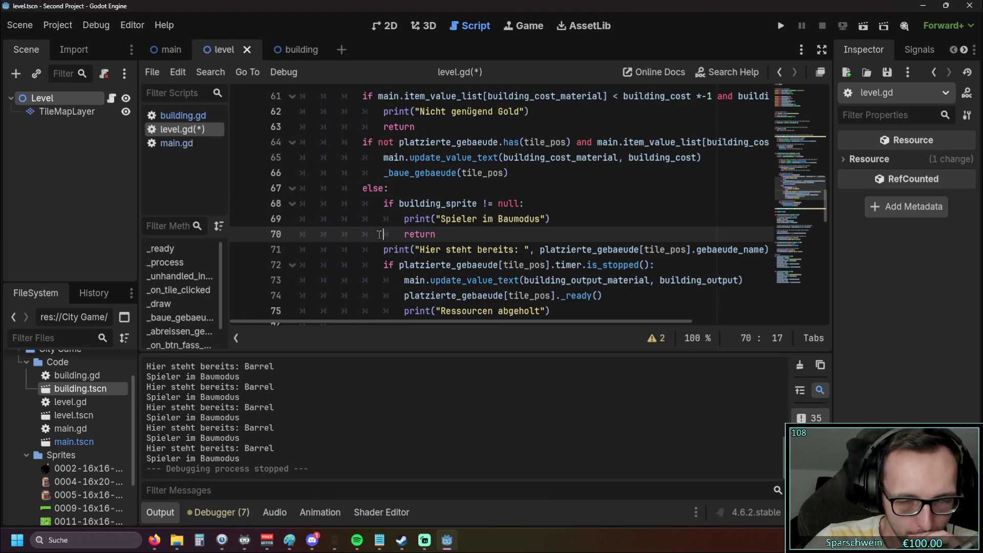
mouse_move(402, 322)
left_mouse_down()
mouse_move(452, 321)
mouse_move(384, 326)
mouse_move(419, 322)
mouse_move(421, 286)
left_mouse_up()
scroll(382, 324, "up", 1)
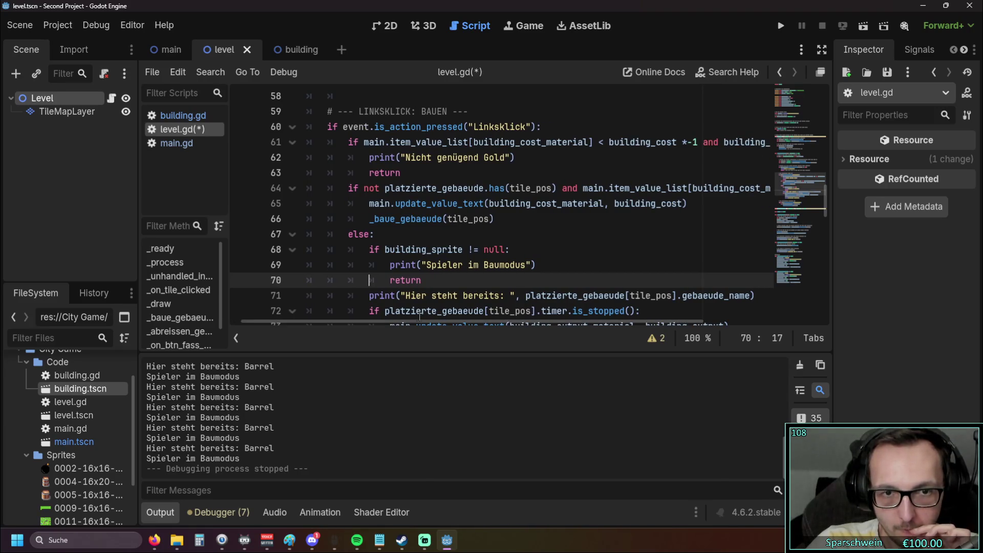
mouse_move(418, 322)
left_mouse_down()
mouse_move(428, 322)
mouse_move(394, 322)
left_mouse_up()
scroll(395, 321, "down", 1)
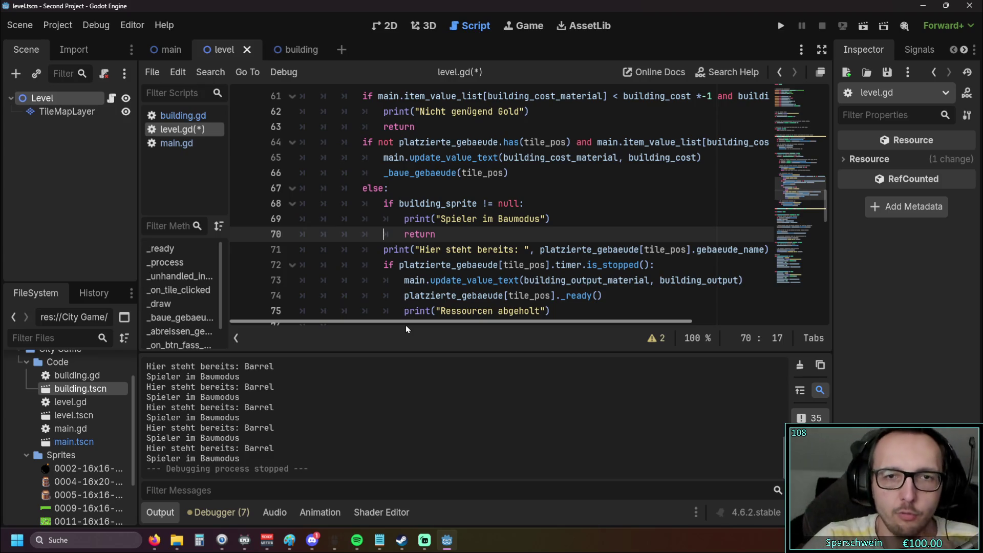
scroll(406, 324, "up", 1)
mouse_move(444, 320)
left_mouse_down()
mouse_move(490, 321)
mouse_move(404, 321)
mouse_move(578, 327)
mouse_move(396, 324)
left_mouse_up()
left_click(518, 218)
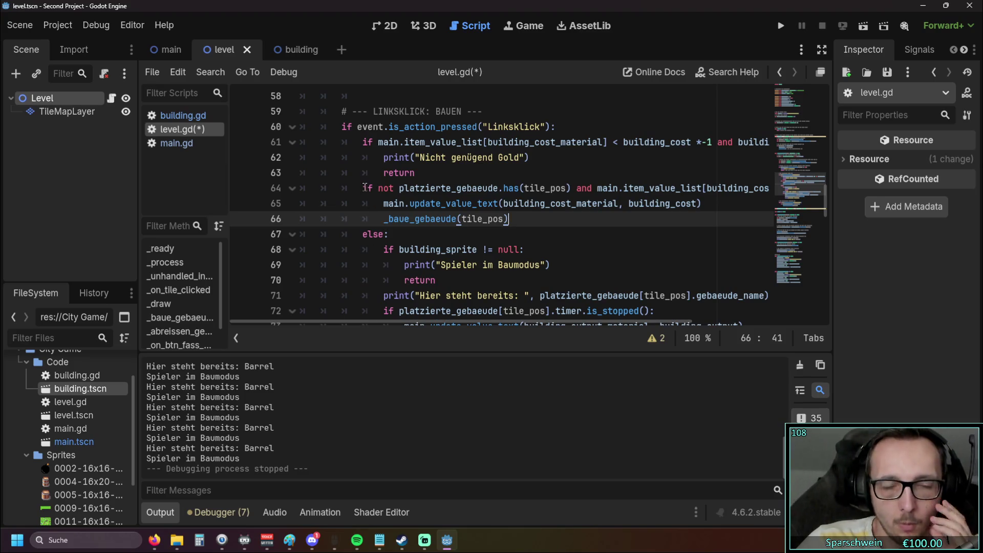
left_click_drag(363, 190, 571, 189)
key("ctrl+c")
left_click(412, 173)
key("Return")
key("ctrl+v")
left_click(385, 190)
key("BackSpace")
left_click(398, 194)
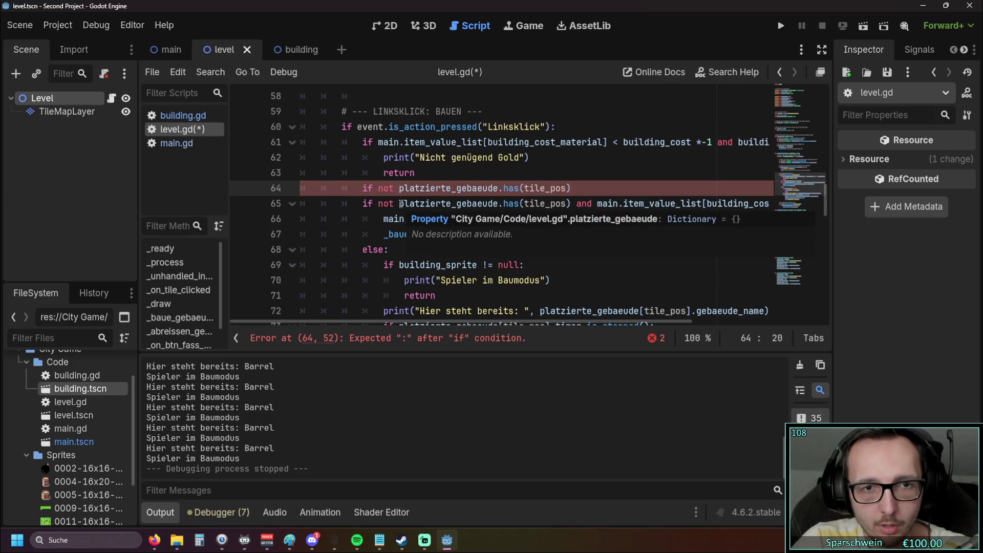
key("Left")
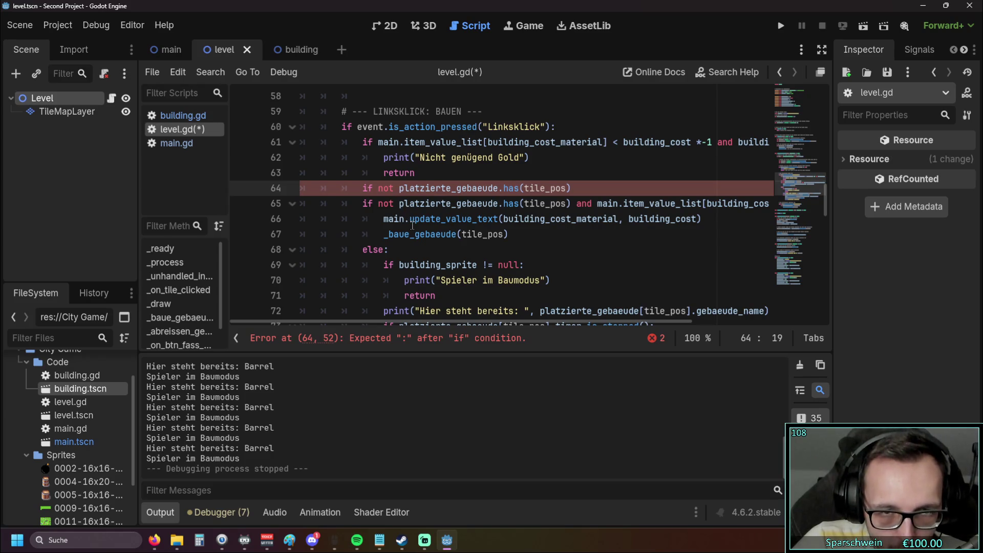
key("ctrl+z")
key("ctrl+z")
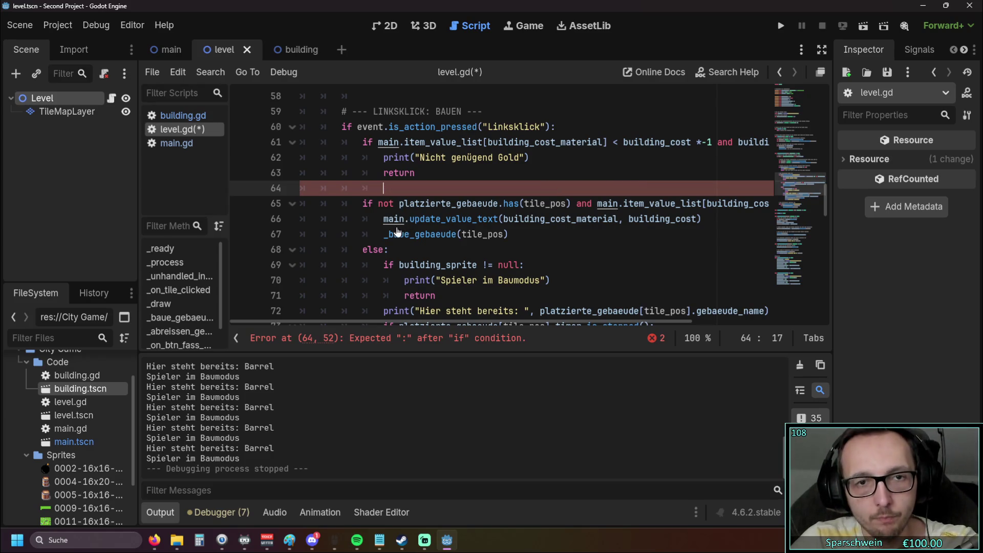
key("BackSpace")
key("BackSpace")
key("BackSpace")
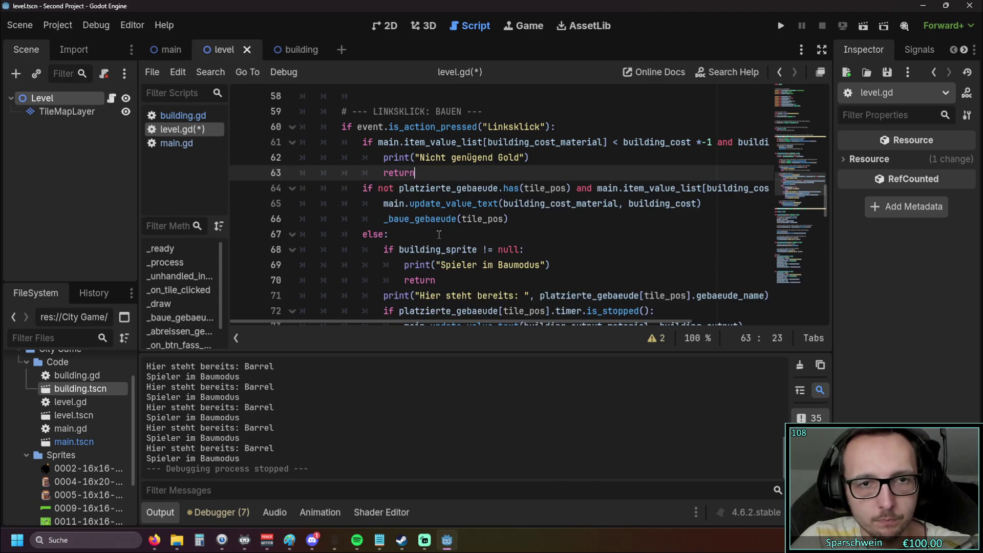
left_click(497, 235)
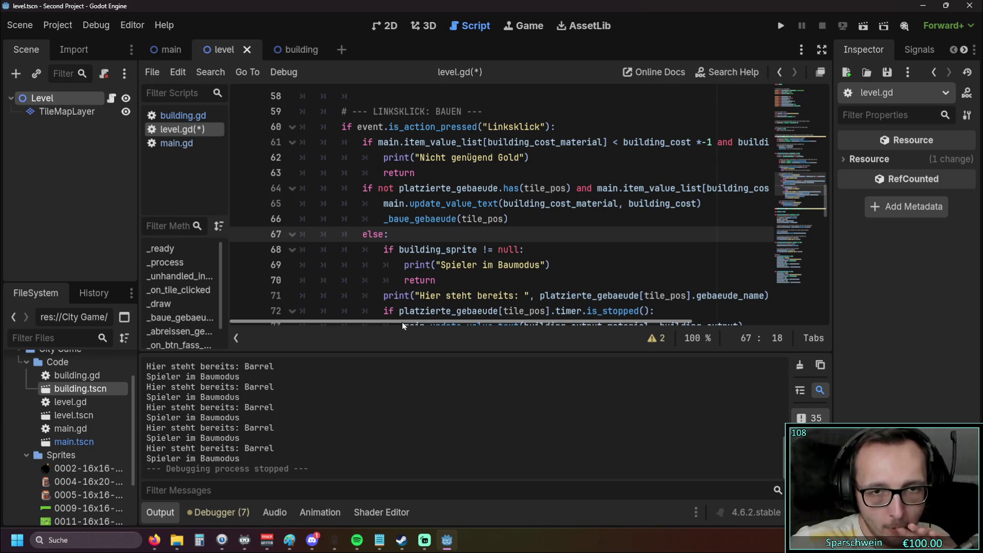
mouse_move(402, 322)
left_mouse_down()
mouse_move(594, 326)
mouse_move(372, 320)
left_mouse_up()
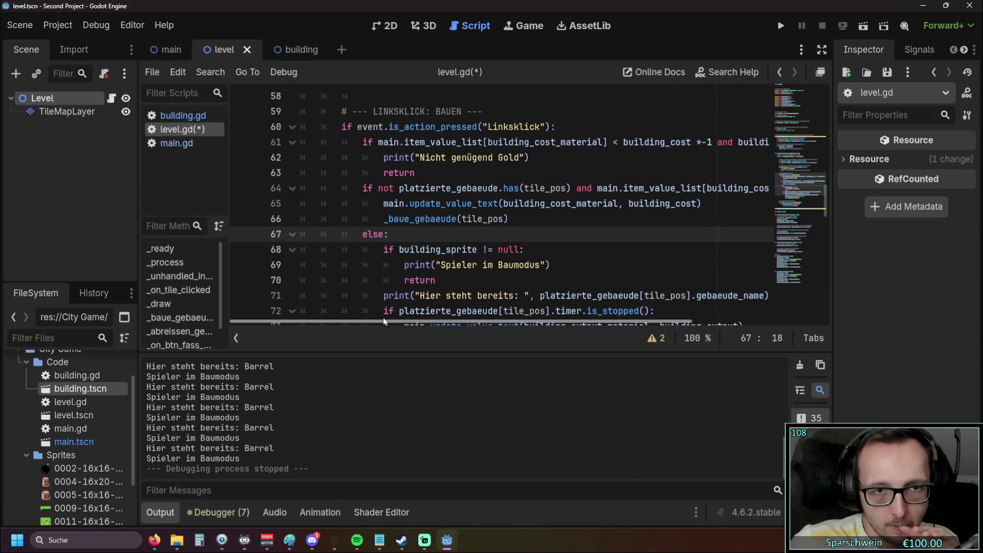
left_click_drag(596, 188, 383, 187)
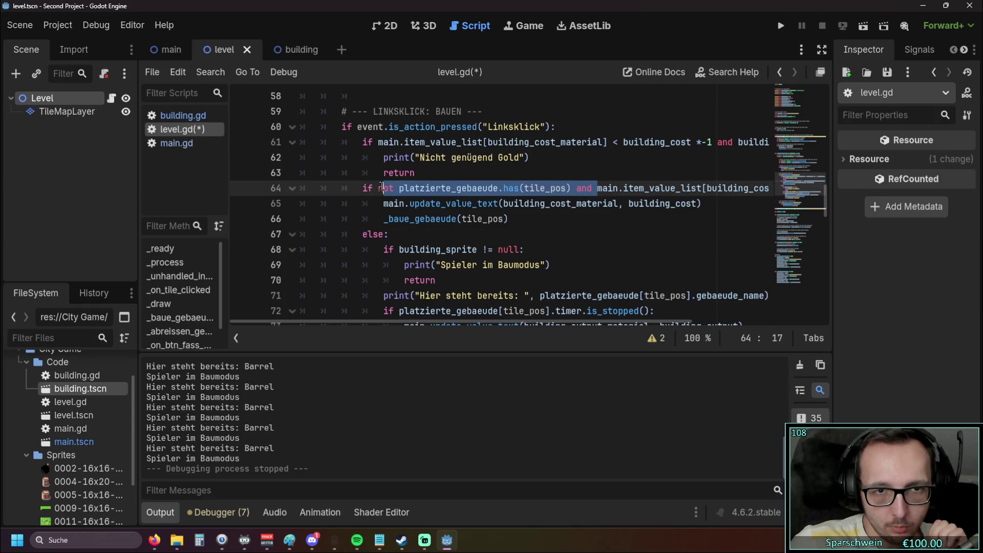
left_click(388, 204)
left_click_drag(414, 323, 622, 318)
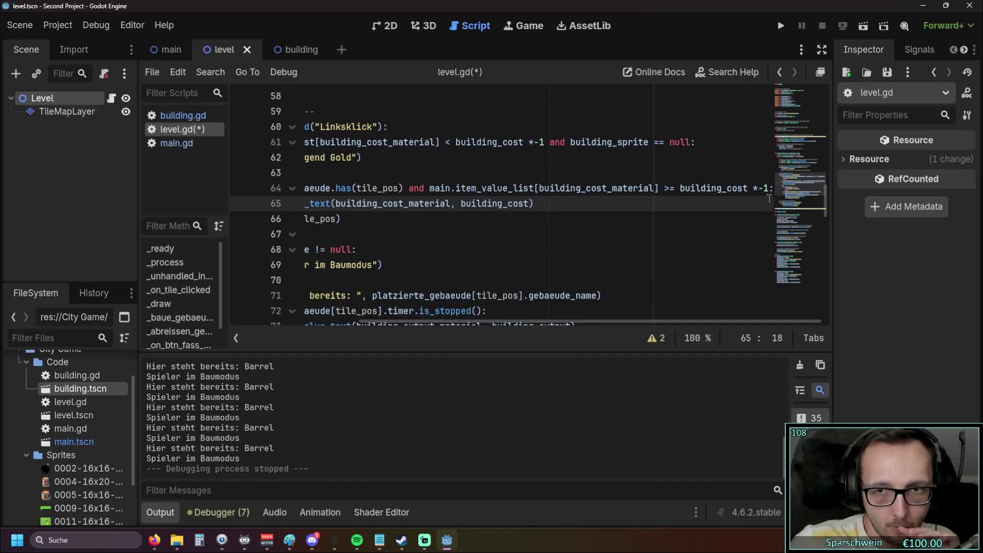
left_click(770, 190)
key("Return")
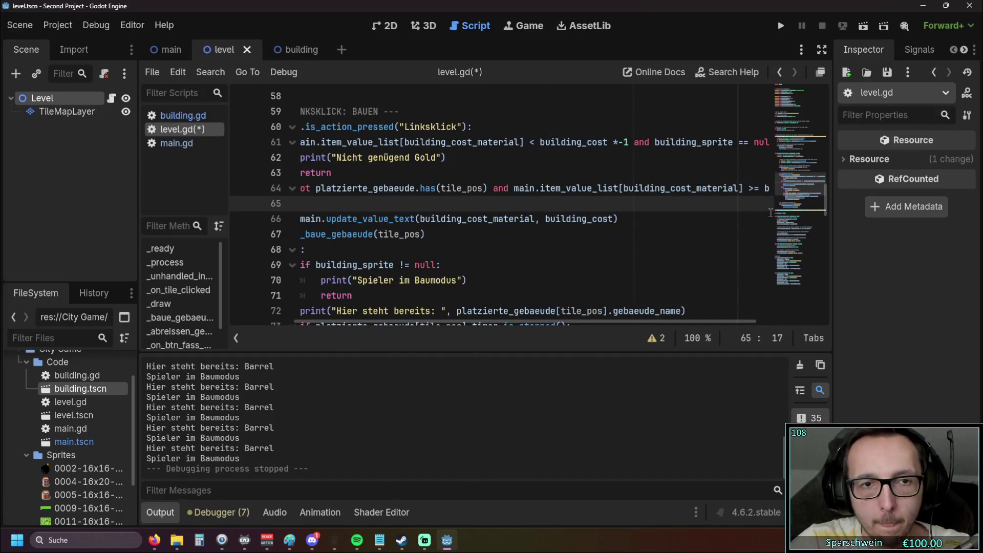
left_click_drag(340, 322, 335, 323)
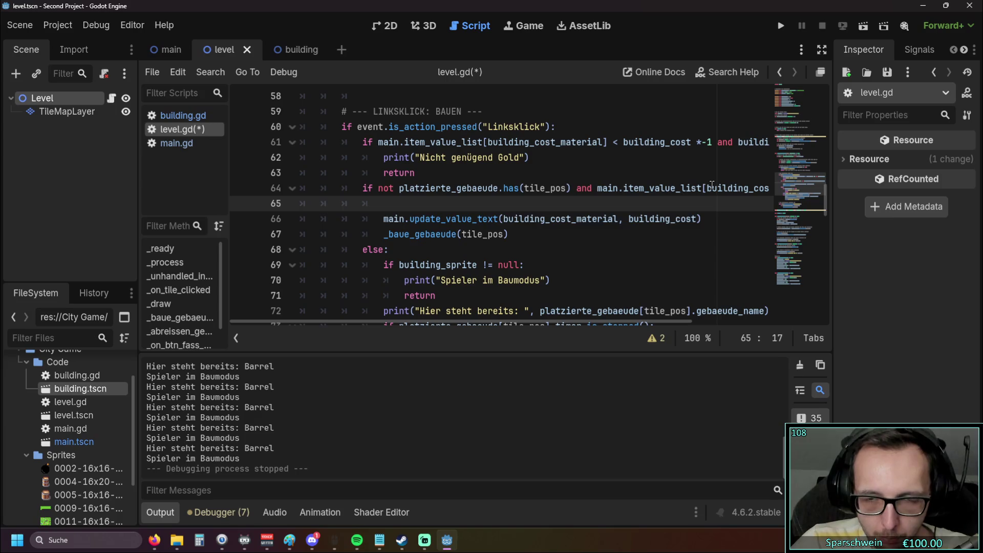
mouse_move(564, 219)
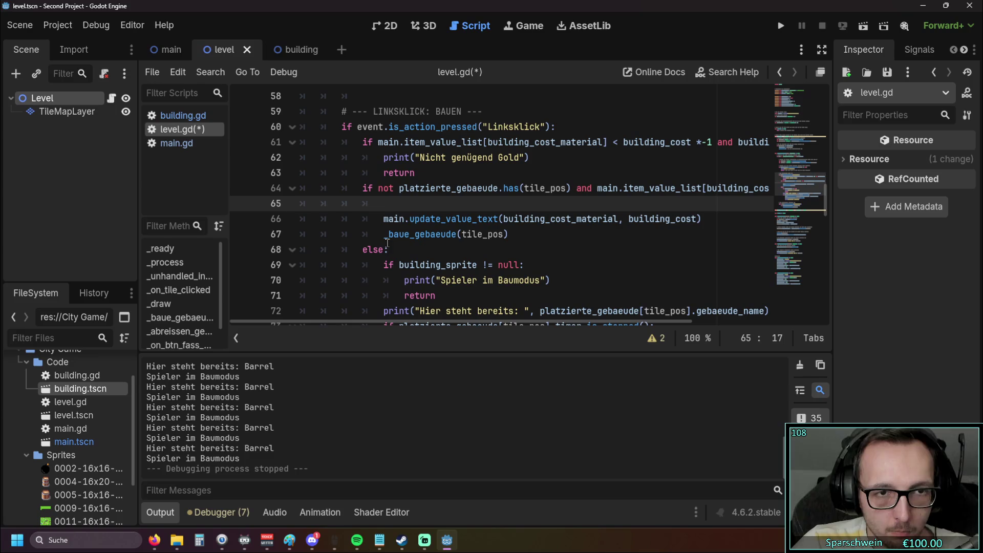
key("BackSpace")
scroll(387, 247, "up", 5)
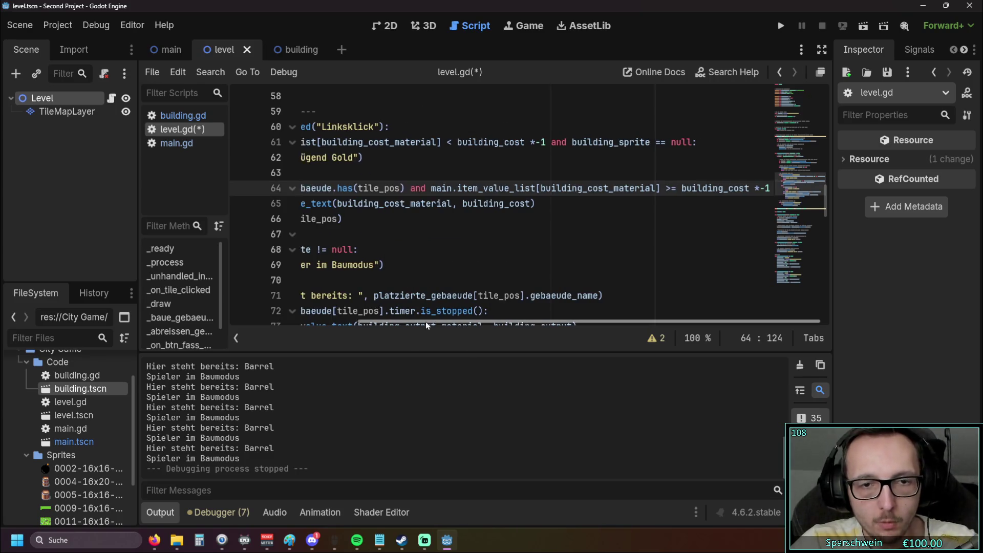
scroll(386, 279, "down", 5)
left_click(563, 259)
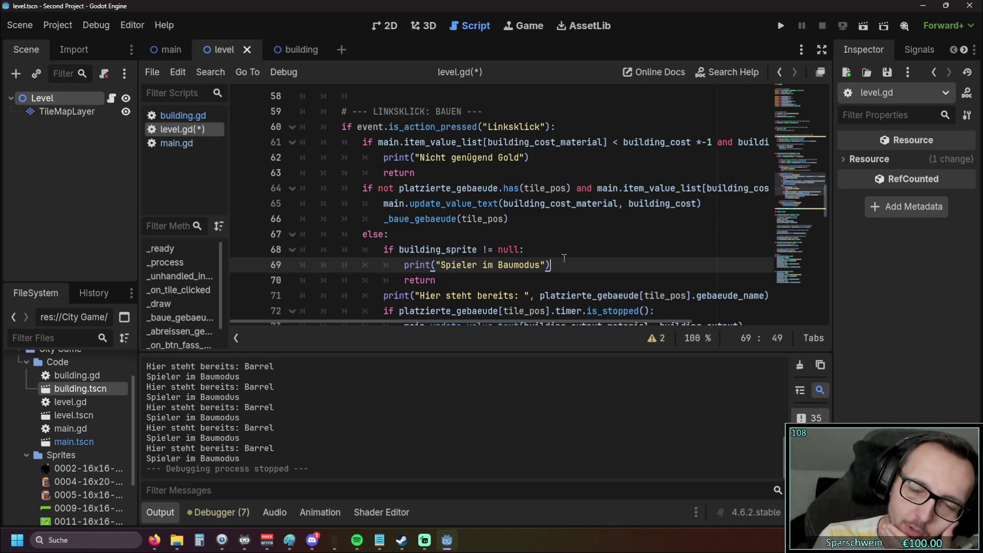
mouse_move(510, 219)
left_mouse_down()
mouse_move(389, 218)
mouse_move(299, 189)
left_mouse_up()
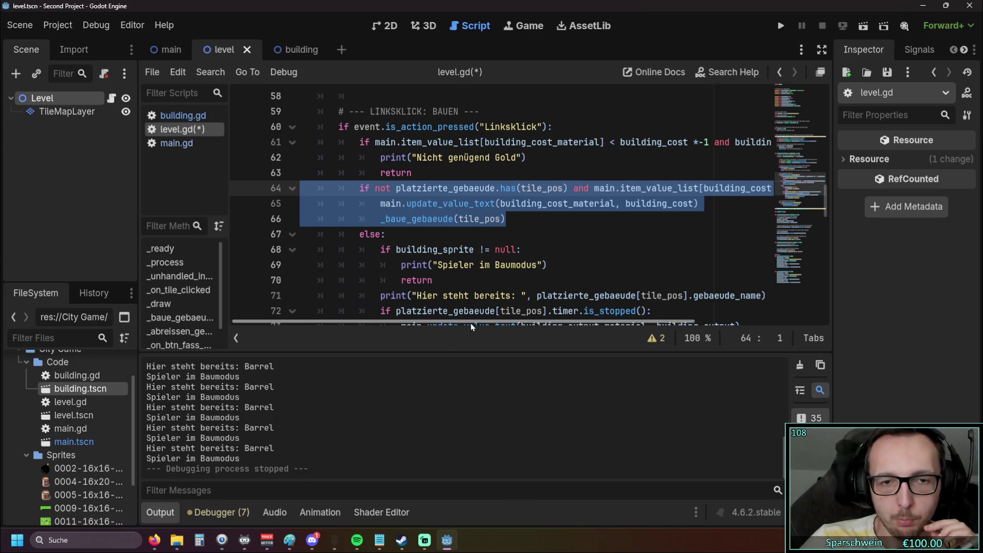
scroll(468, 324, "right", 1)
left_click_drag(361, 295, 748, 297)
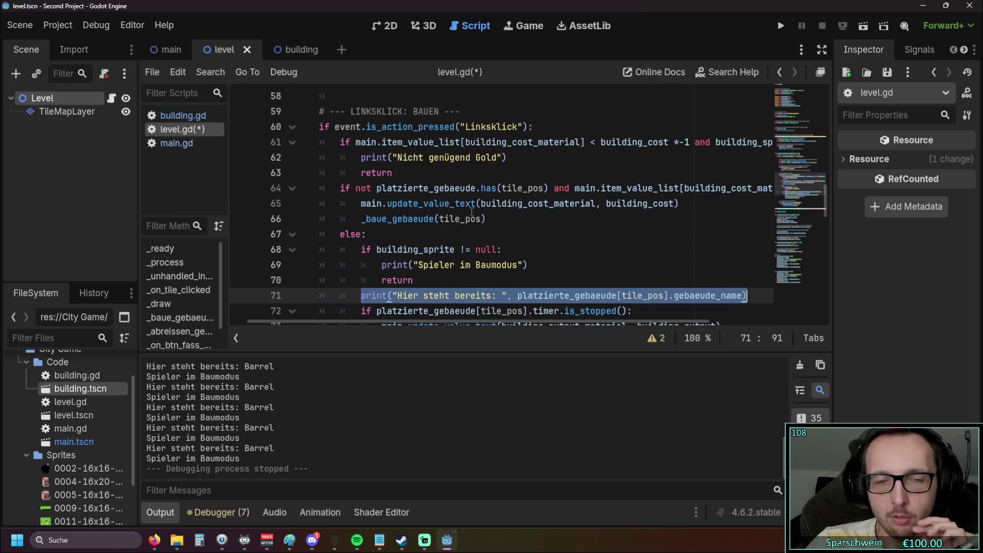
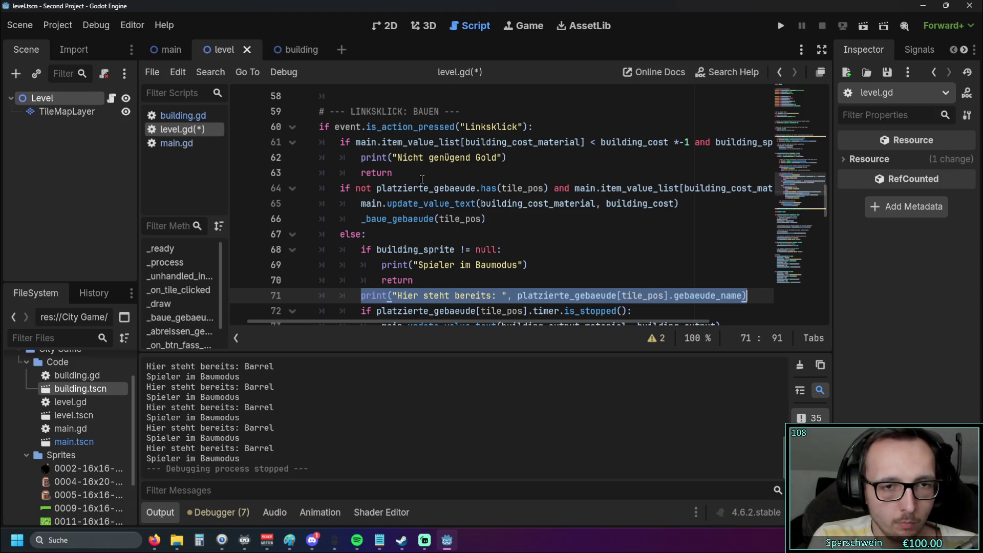
Step: Run the project and build a barrel on the grass tile at (2, 3)
left_click(780, 25)
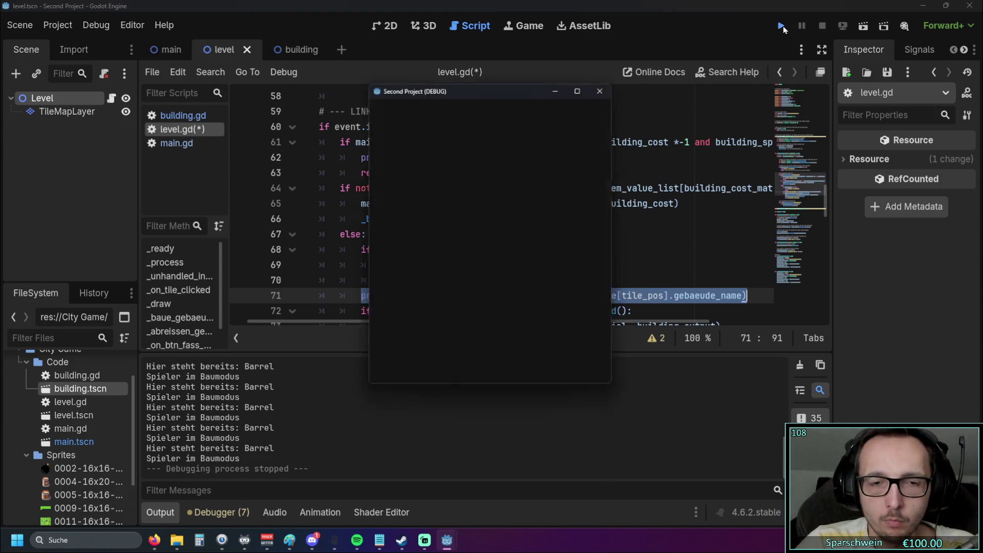
left_click(470, 354)
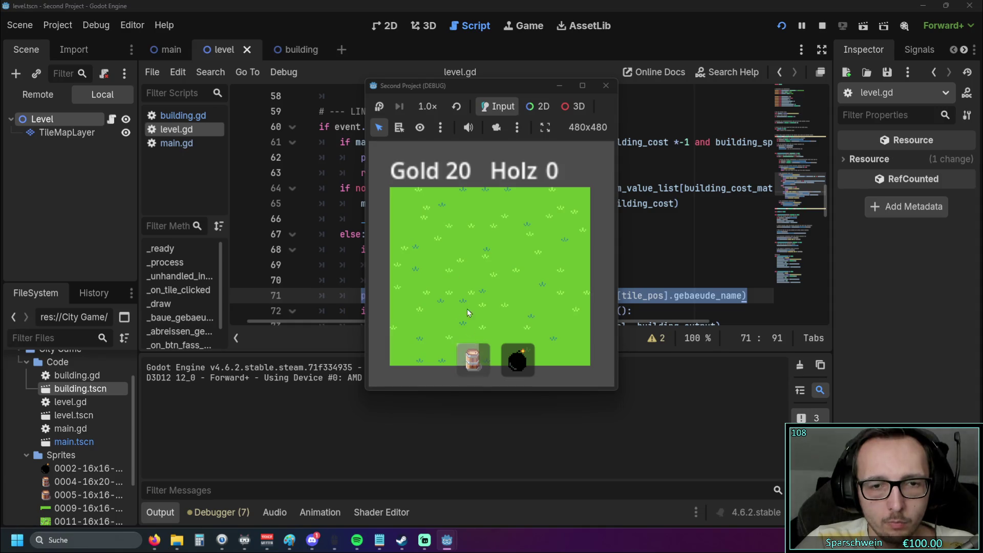
left_click(452, 263)
Step: Click the barrel tile repeatedly, stop the game, and select the build-mode check on lines 68–70
left_click(452, 267)
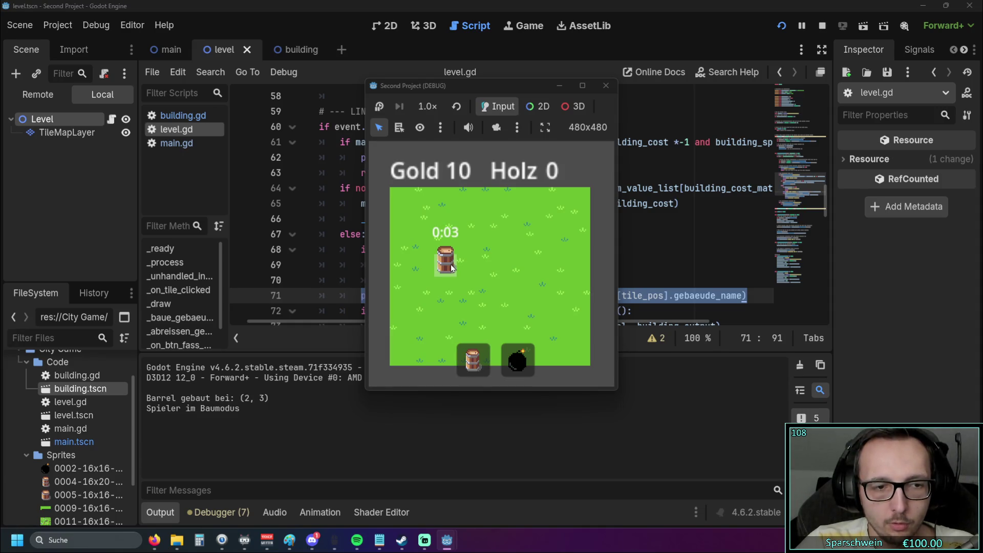
left_click(453, 267)
left_click(452, 267)
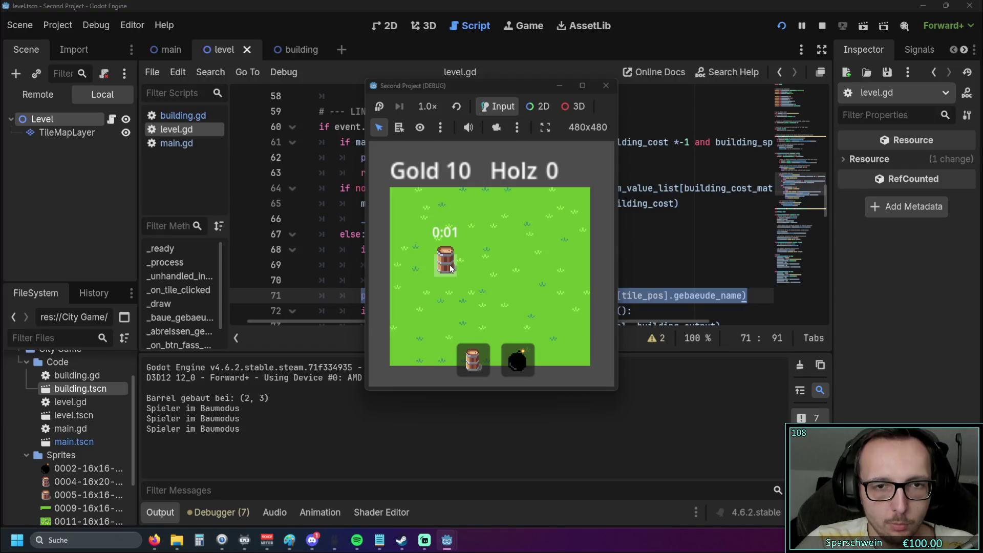
left_click(451, 266)
left_click(450, 266)
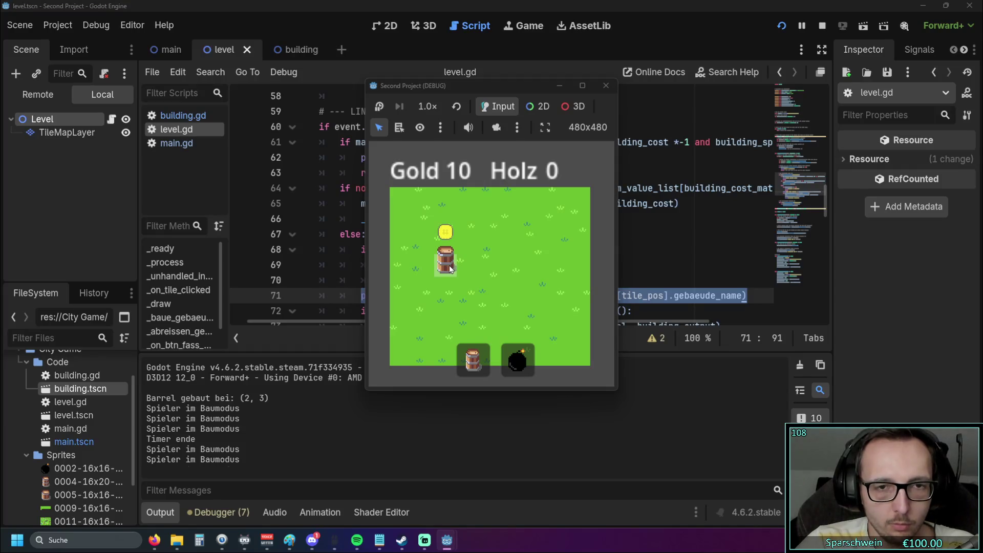
left_click(451, 266)
left_click(451, 266)
left_click(450, 267)
left_click(451, 267)
left_click(451, 266)
left_click(451, 267)
left_click(451, 267)
left_click(450, 266)
left_click(451, 266)
left_click(450, 266)
left_click(605, 86)
left_click_drag(358, 249, 483, 286)
left_click(483, 287)
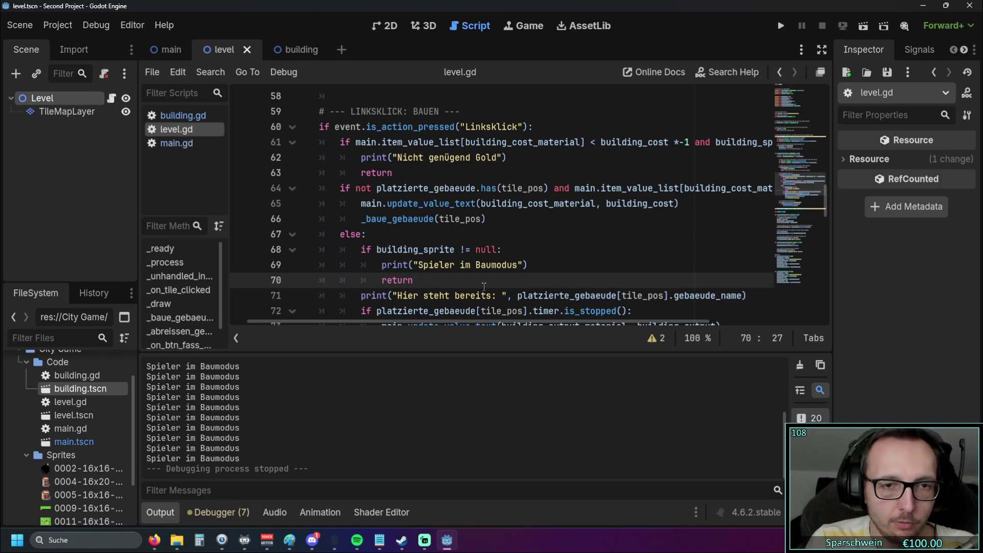
left_click_drag(361, 250, 554, 268)
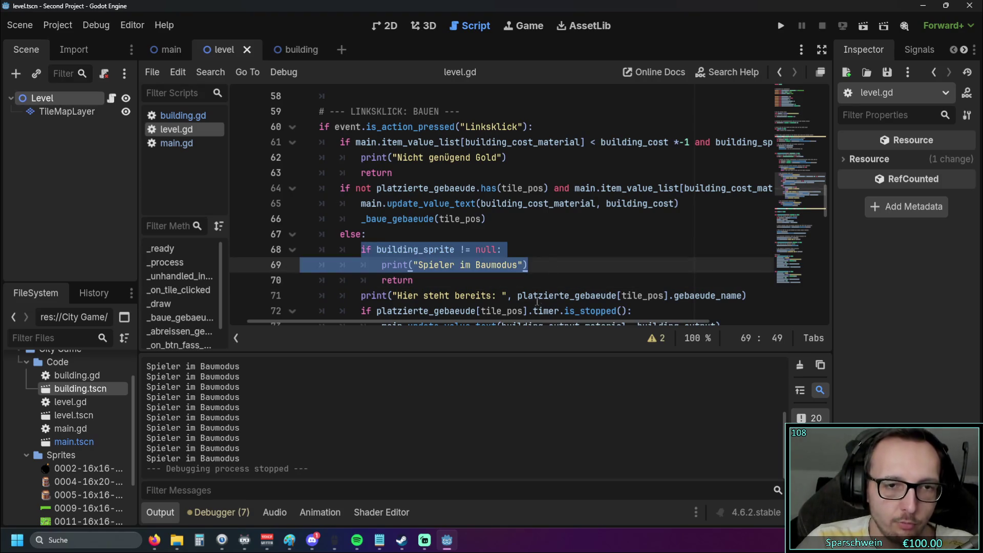
left_click_drag(398, 298, 500, 298)
left_click(507, 285)
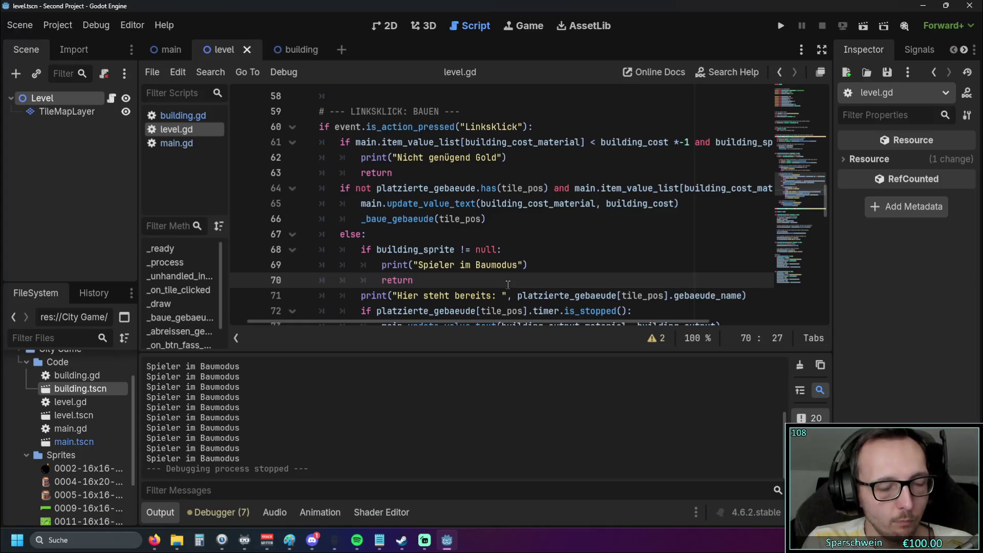
left_click_drag(339, 188, 509, 219)
left_click(509, 219)
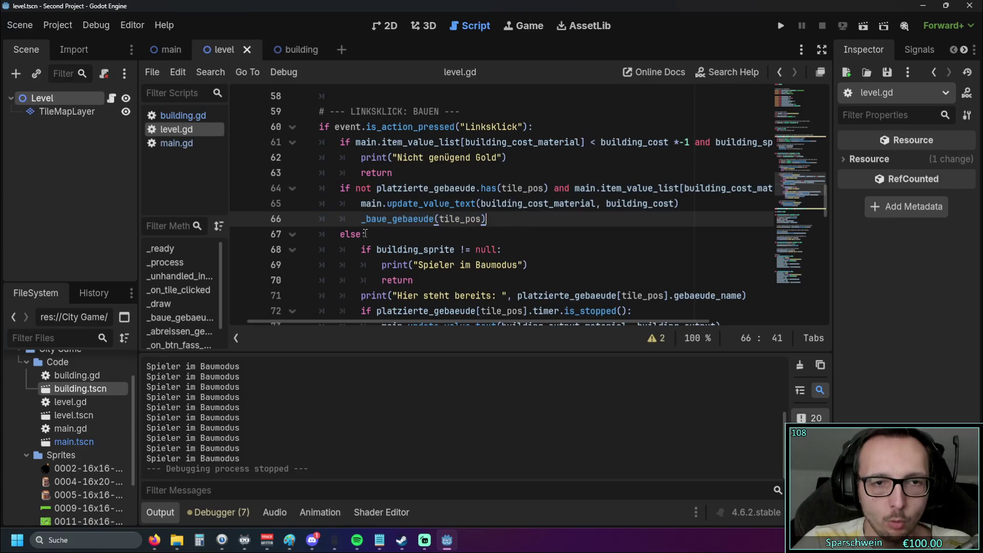
left_click(341, 234)
left_click(378, 249)
left_click_drag(362, 250, 415, 280)
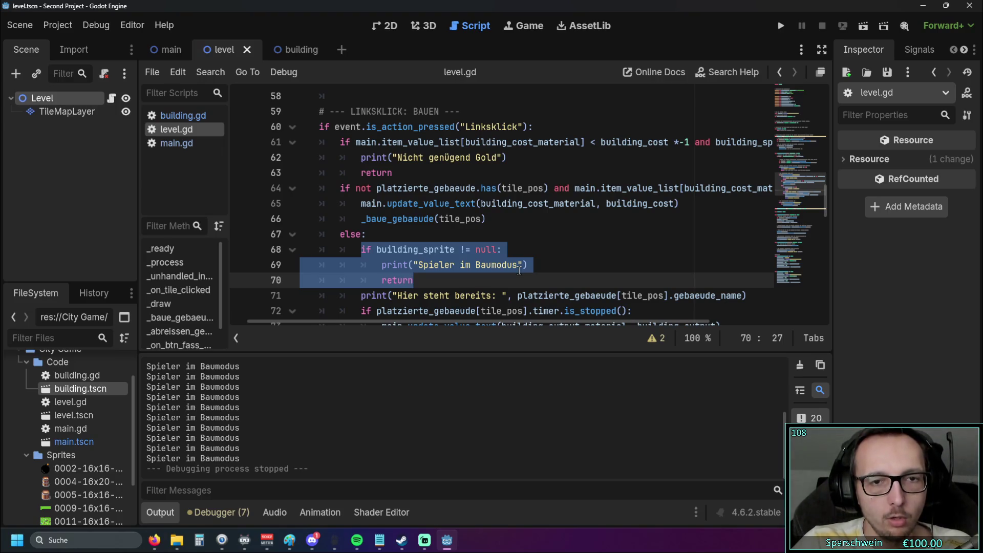
left_click_drag(414, 280, 361, 250)
key("Right")
key("Up")
key("Down")
left_click_drag(361, 296, 512, 296)
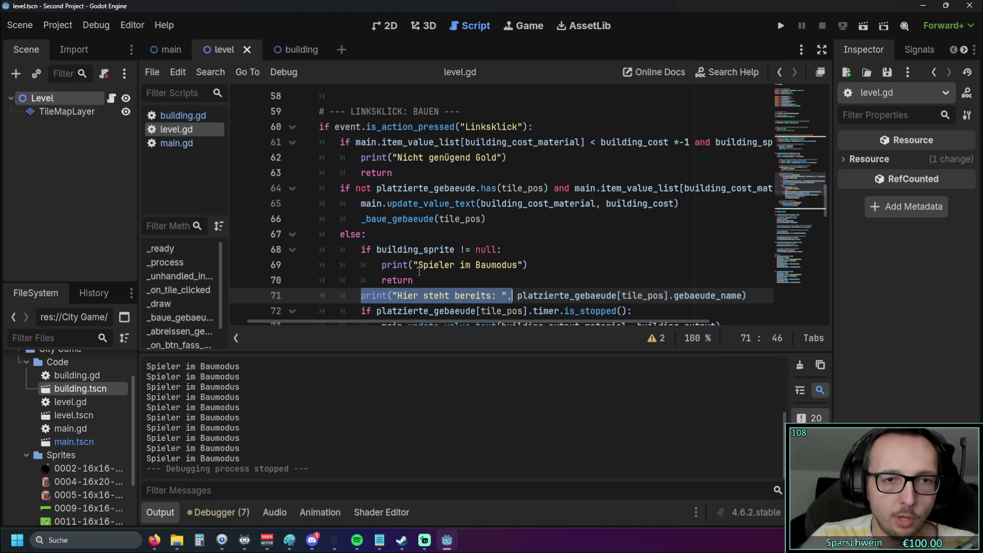
left_click(392, 173)
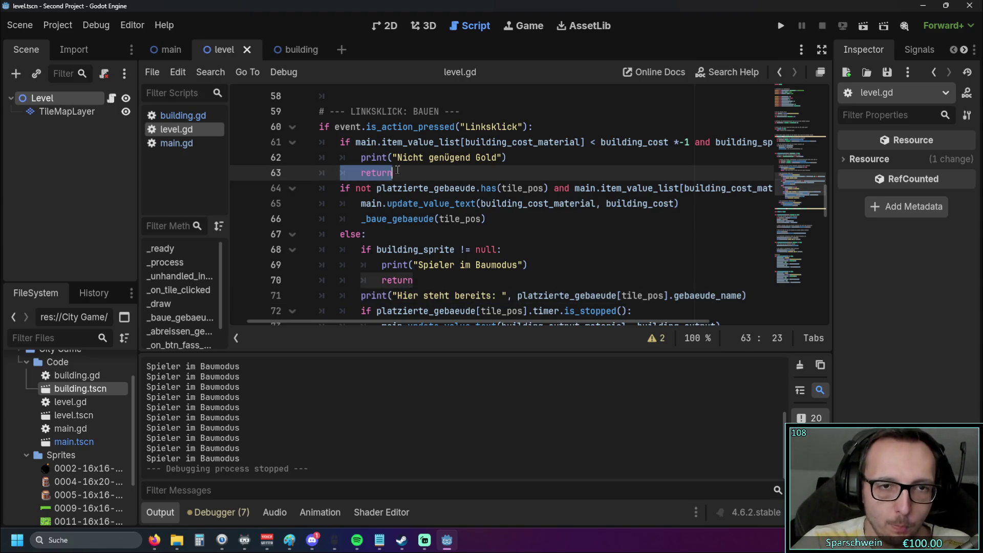
Step: Insert 'if platzierte_gebaeude.has(tile_pos):' on a new line after the return on line 63
left_click(377, 188)
key("ctrl+shift+Right")
key("ctrl+shift+Right")
key("ctrl+shift+Right")
left_click(427, 174)
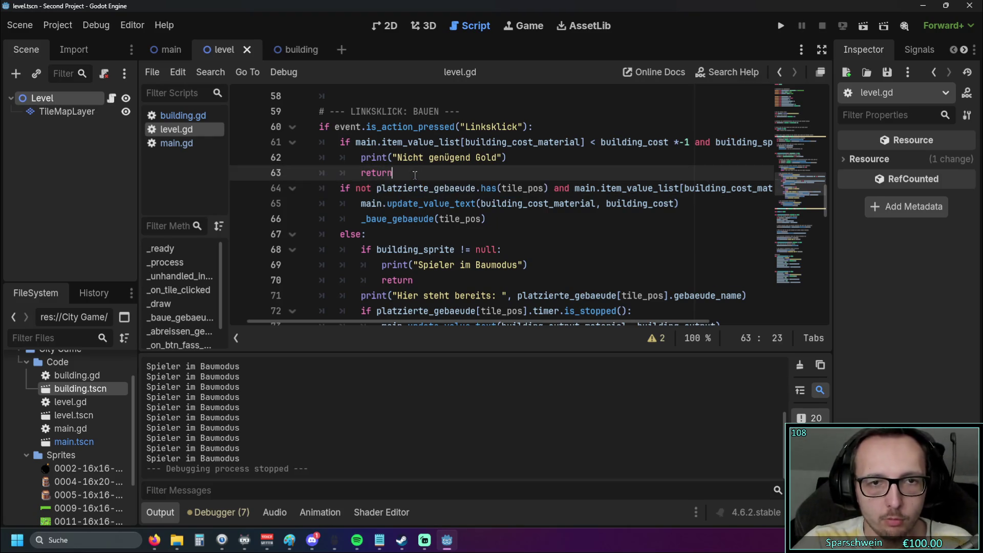
key("Return")
type("if")
left_click_drag(377, 203, 551, 205)
key("ctrl+c")
key("Up")
key("ctrl+v")
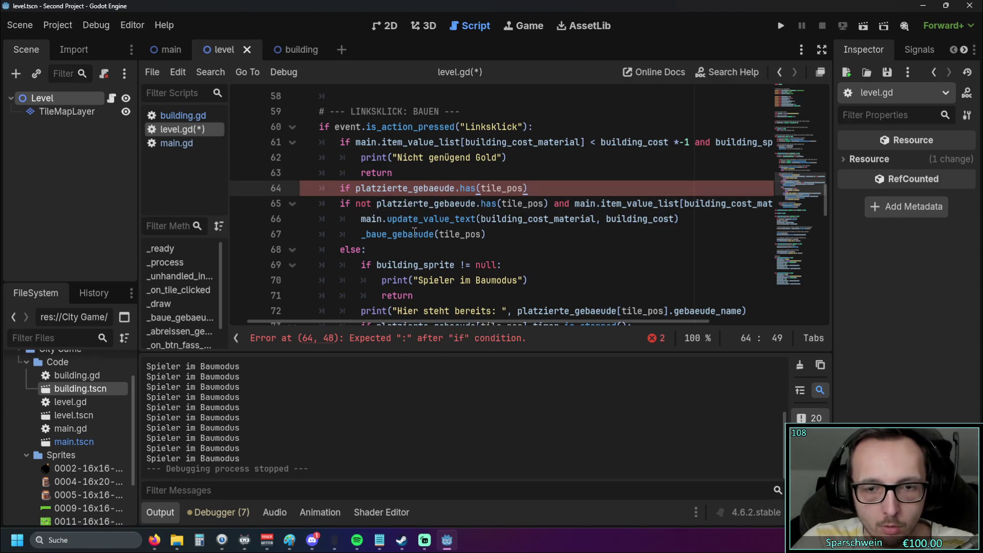
type(":")
key("Return")
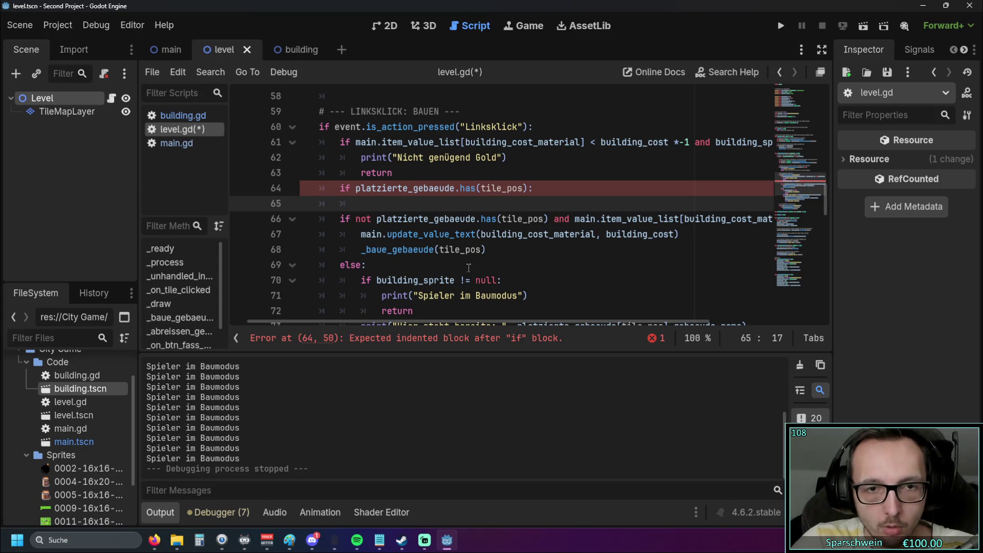
Step: Move the 'Hier steht bereits' print line under the new if and delete the leftover empty line 73
scroll(468, 268, "down", 1)
left_click_drag(361, 281, 749, 280)
key("ctrl+x")
left_click(390, 160)
key("ctrl+v")
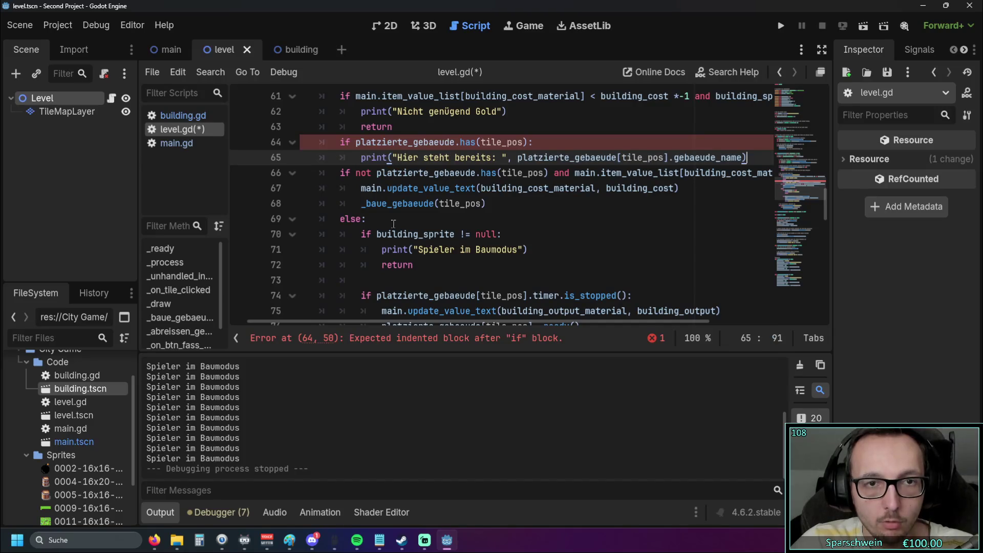
left_click(415, 281)
key("BackSpace")
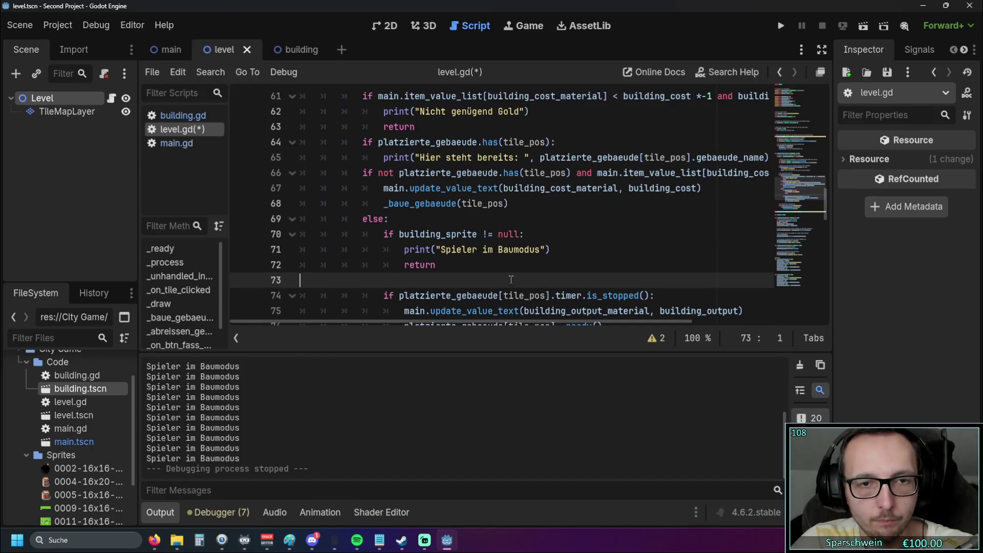
key("BackSpace")
scroll(606, 259, "up", 1)
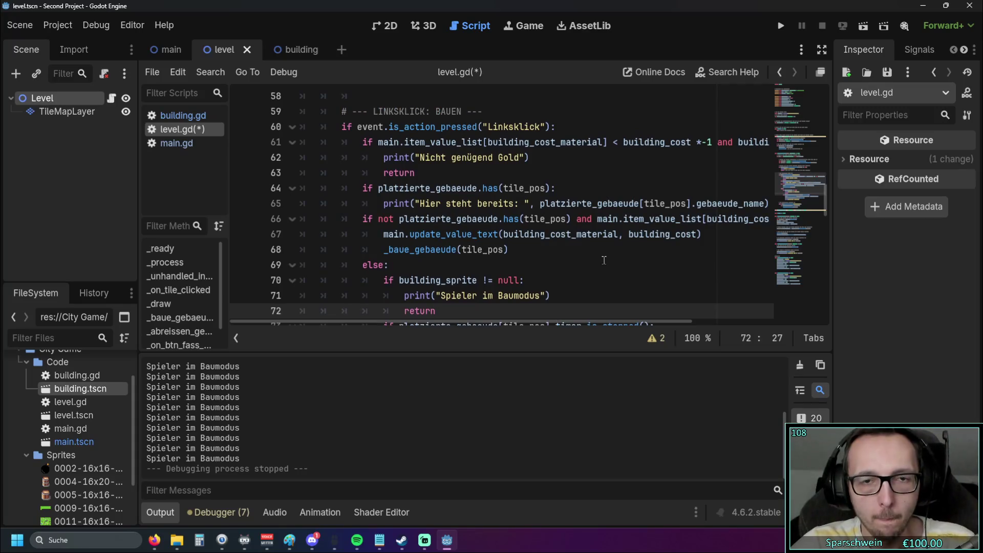
Step: Run the game and build two barrels, the second two tiles right of the first
left_click(781, 27)
left_click(473, 359)
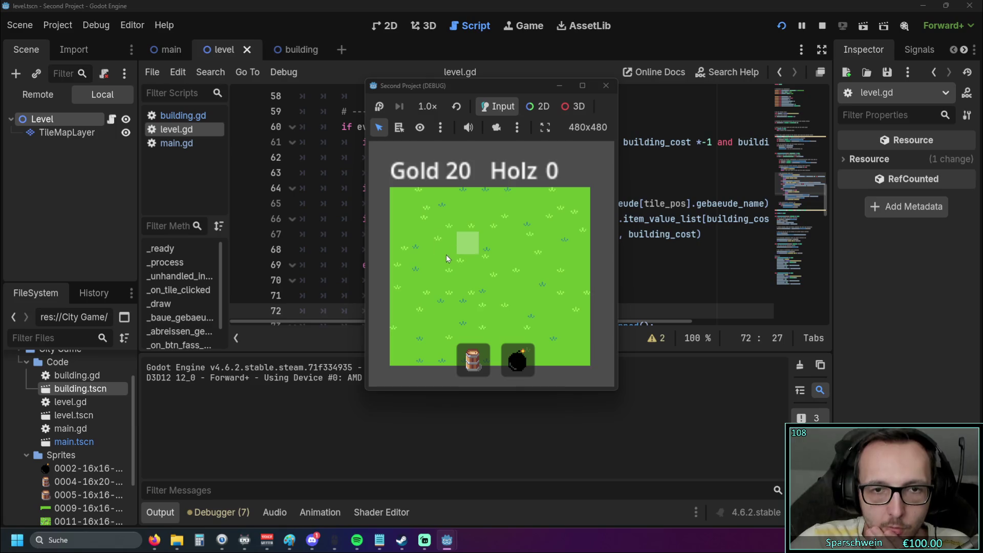
left_click(445, 240)
left_click(440, 245)
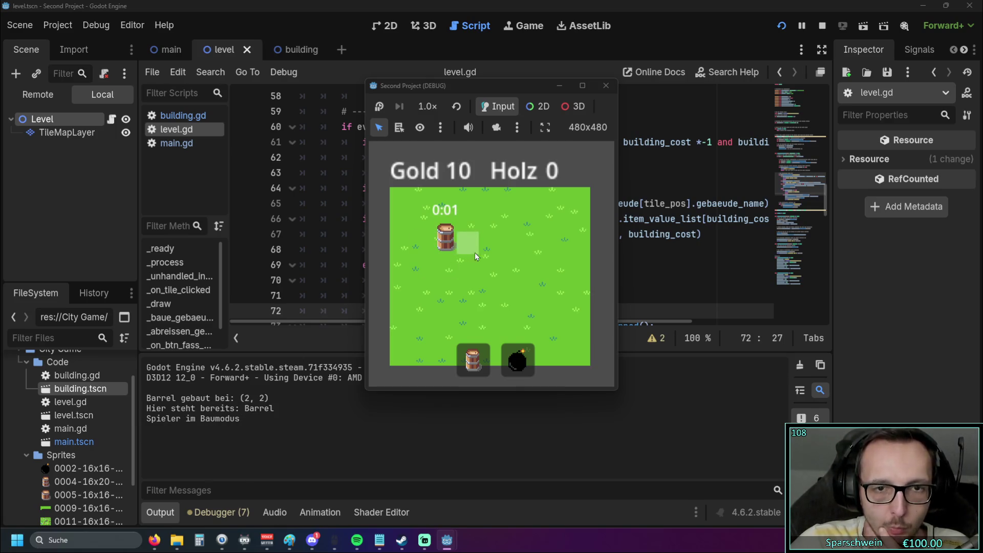
left_click(487, 247)
Step: Click both barrels repeatedly, logging 'Hier steht bereits: Barrel', then stop the game
left_click(488, 247)
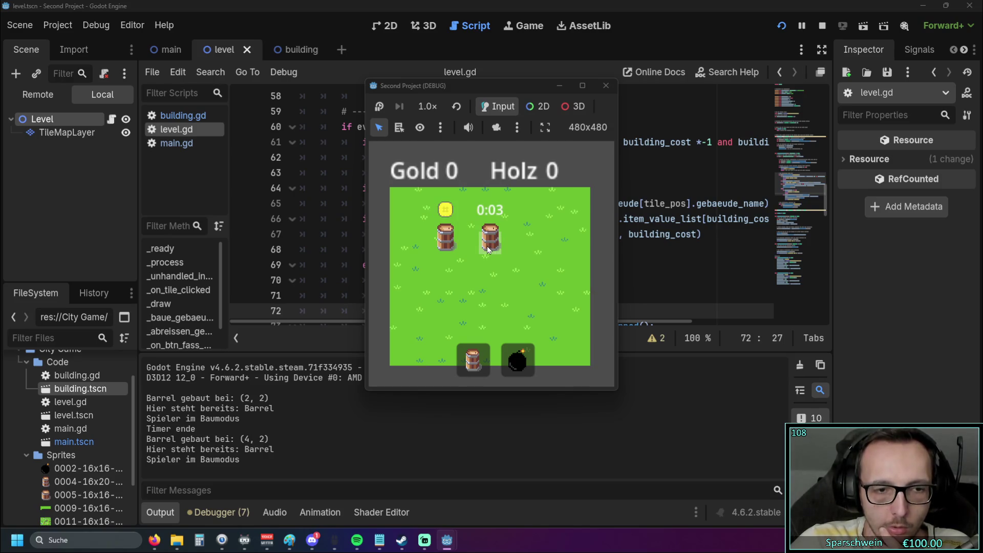
left_click(440, 248)
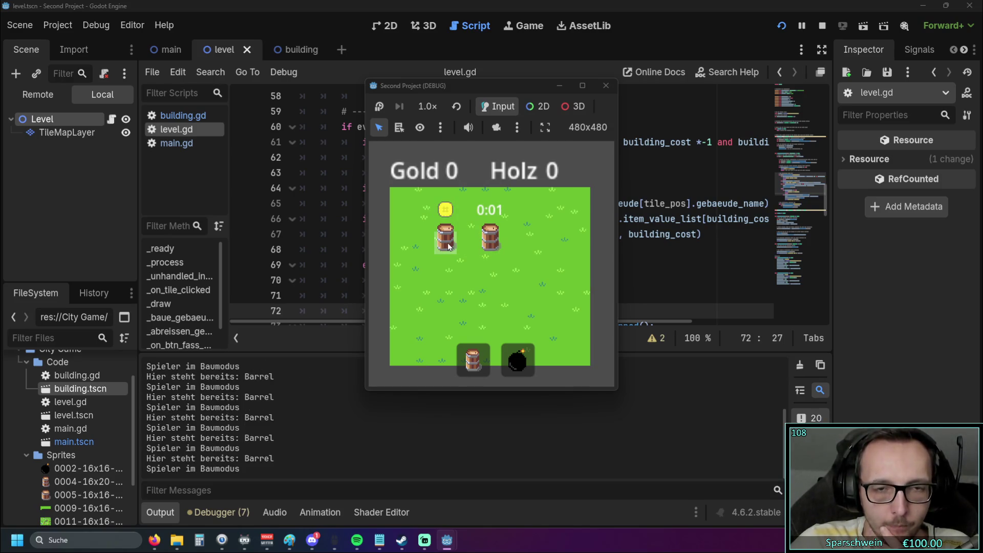
left_click(445, 249)
left_click(449, 249)
left_click(451, 251)
left_click(451, 251)
left_click(497, 245)
left_click(497, 246)
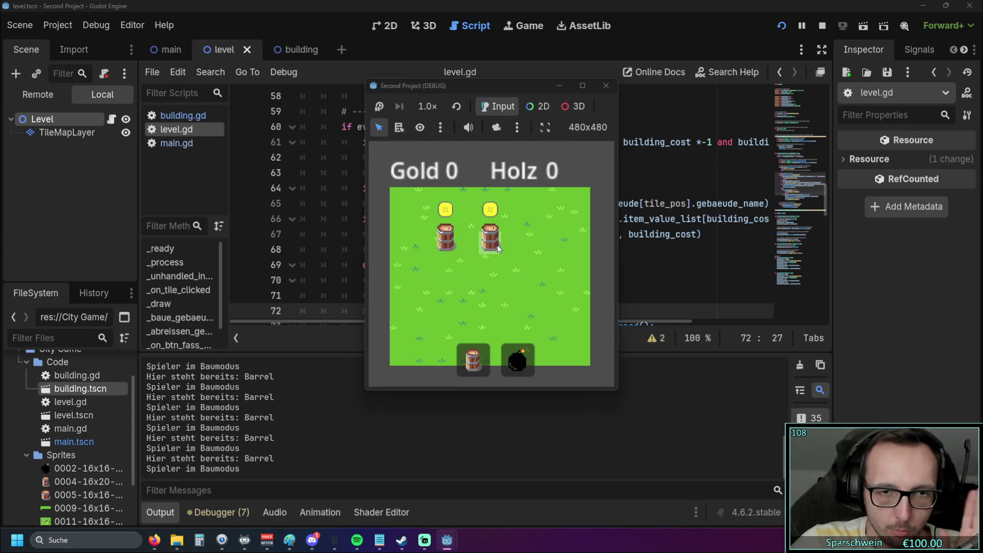
left_click(606, 86)
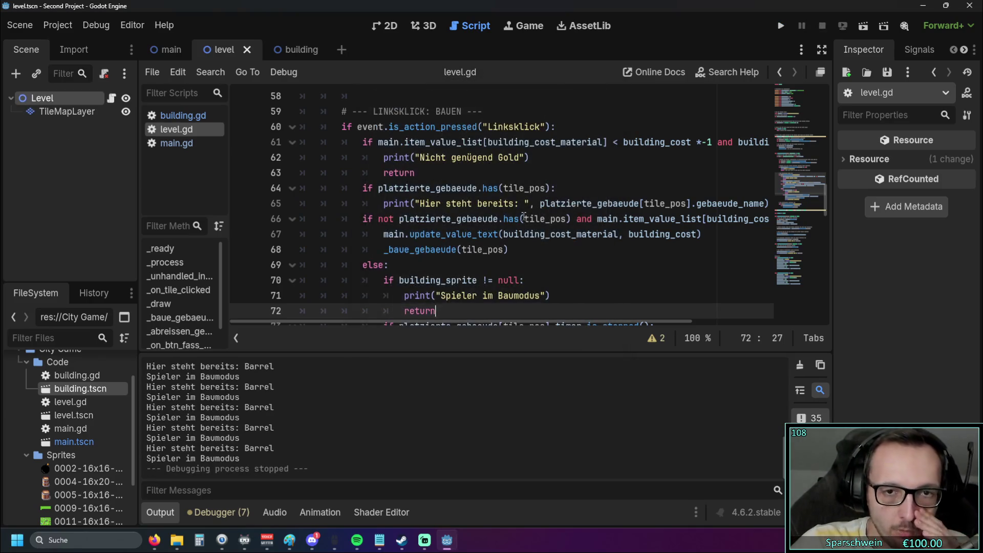
Step: Add a 'return' line after the 'Hier steht bereits:' print on line 65 in level.gd
left_click_drag(451, 321, 475, 320)
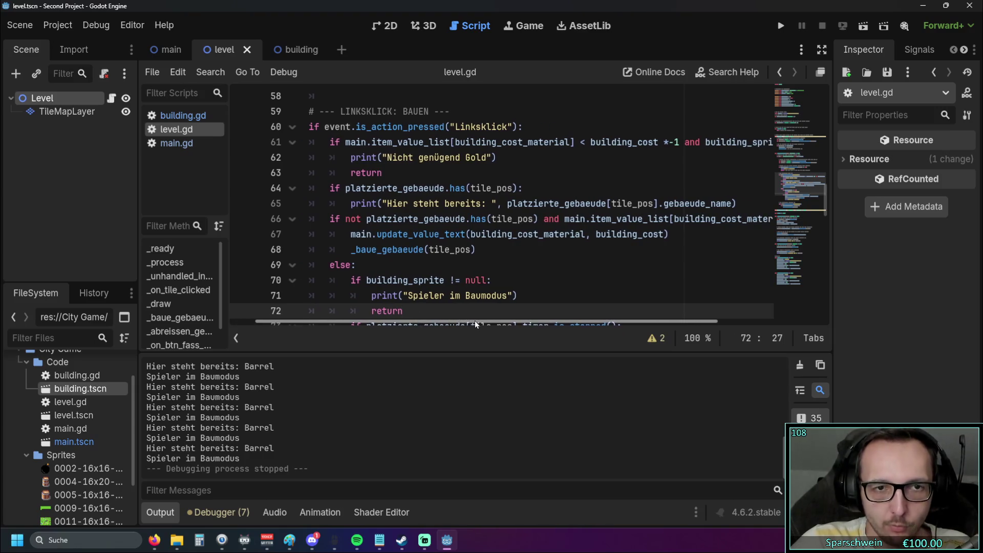
left_click(519, 187)
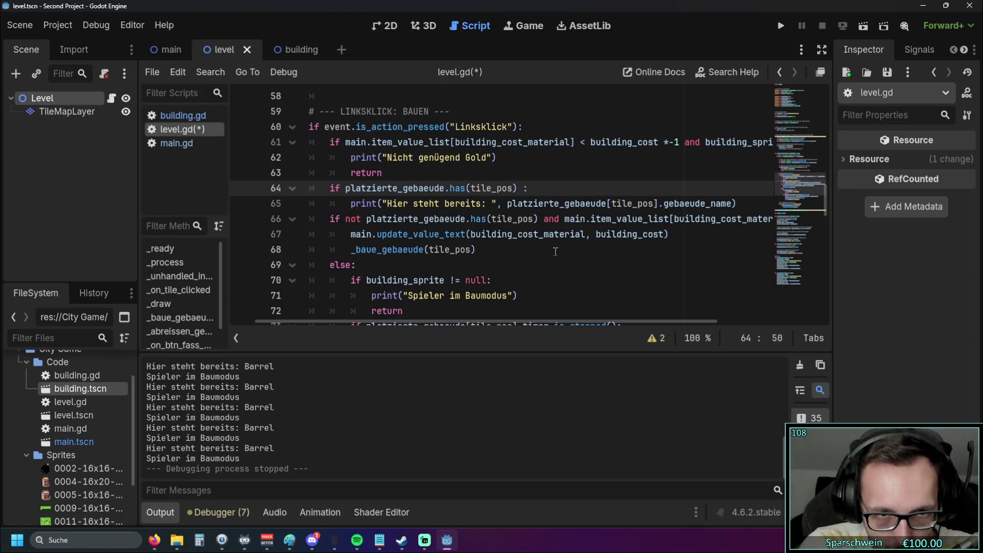
type("and")
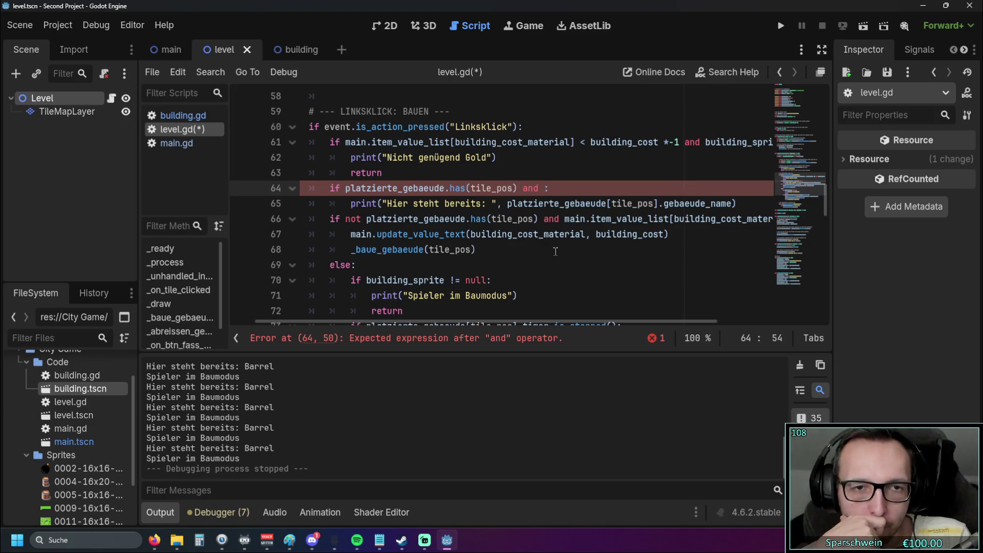
key("BackSpace")
key("BackSpace")
key("BackSpace")
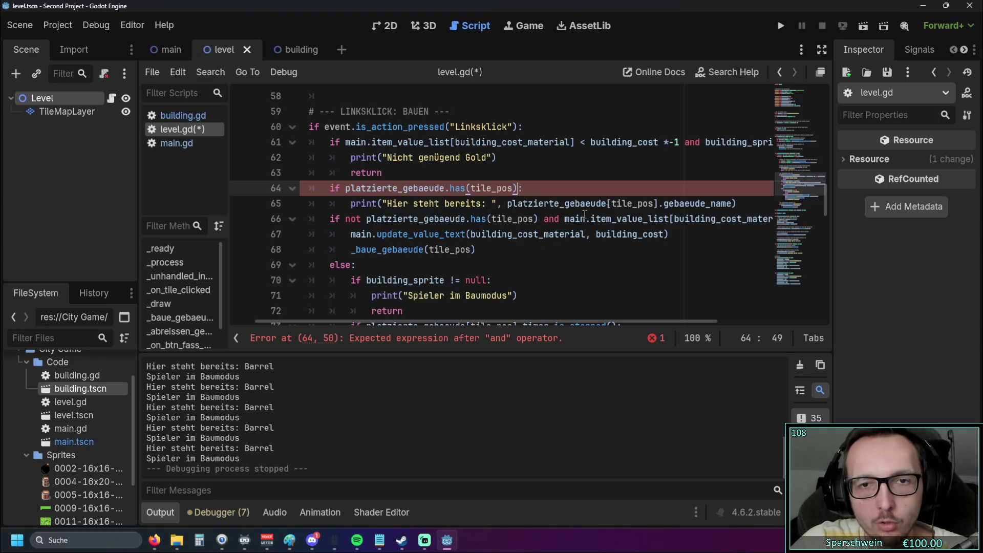
left_click(742, 203)
key("Return")
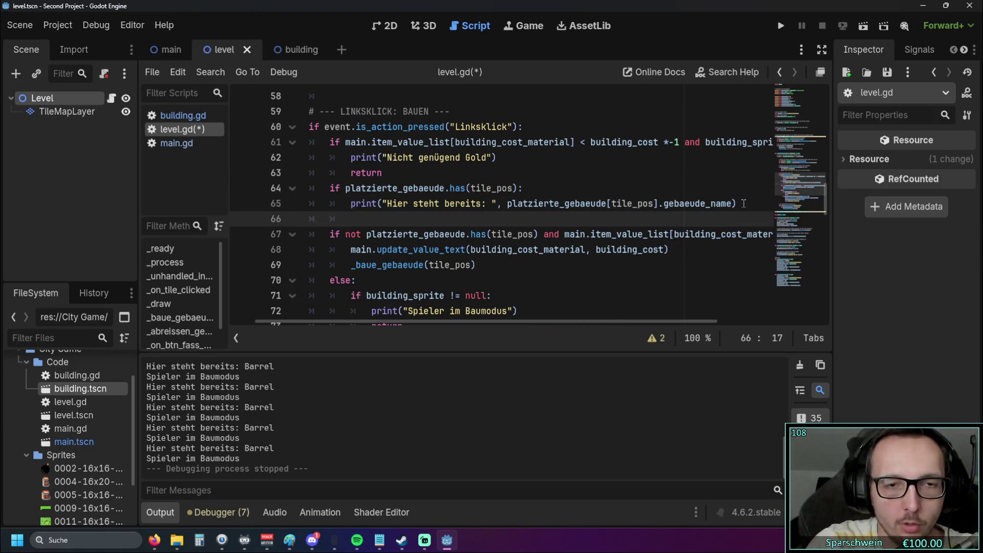
type("return")
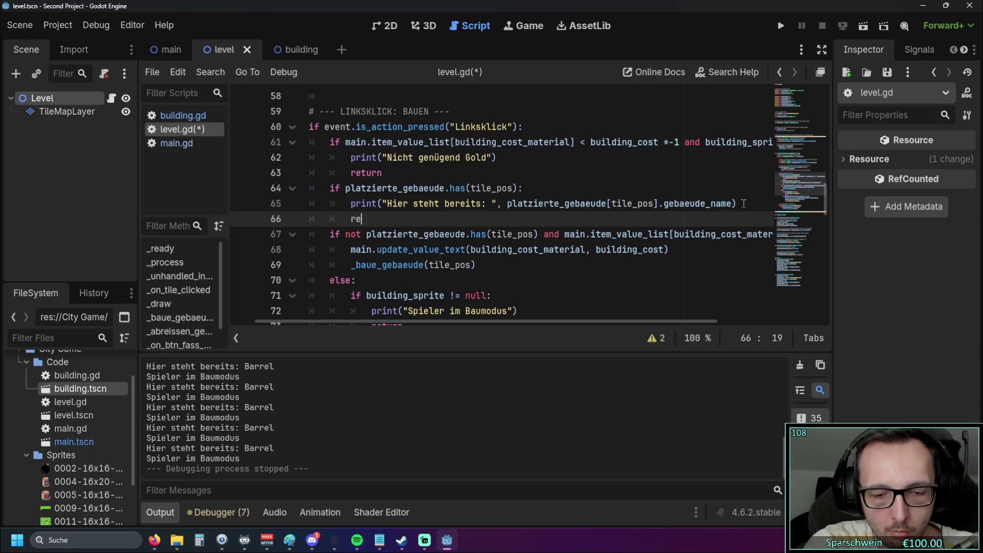
left_click(643, 265)
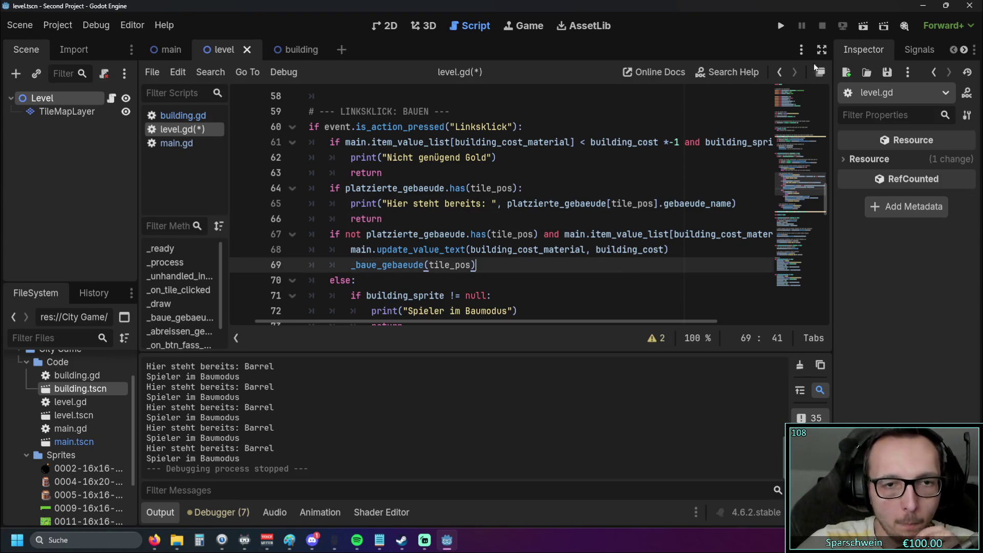
Step: Run the game and build barrels at tiles (2, 3) and (5, 3)
left_click(782, 26)
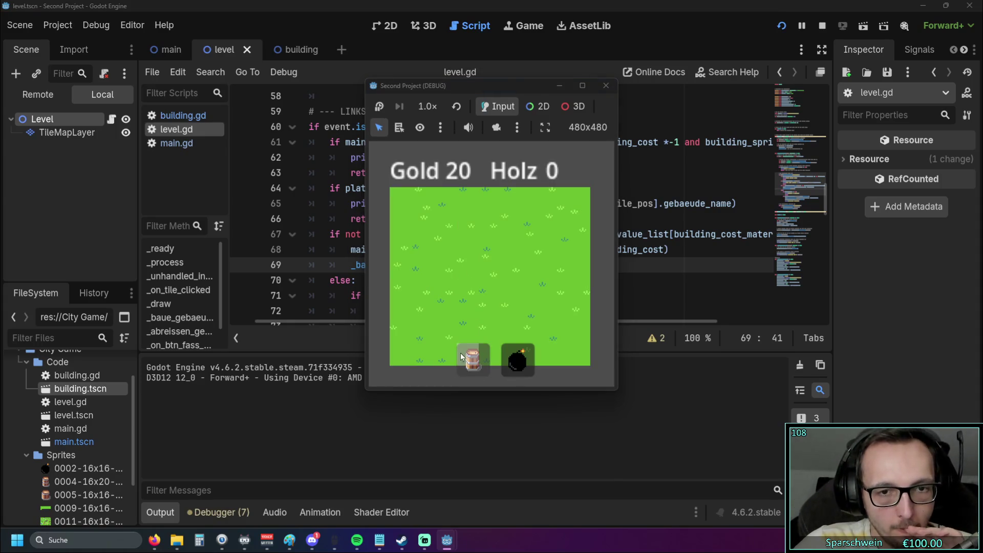
left_click(473, 360)
left_click(450, 259)
left_click(454, 267)
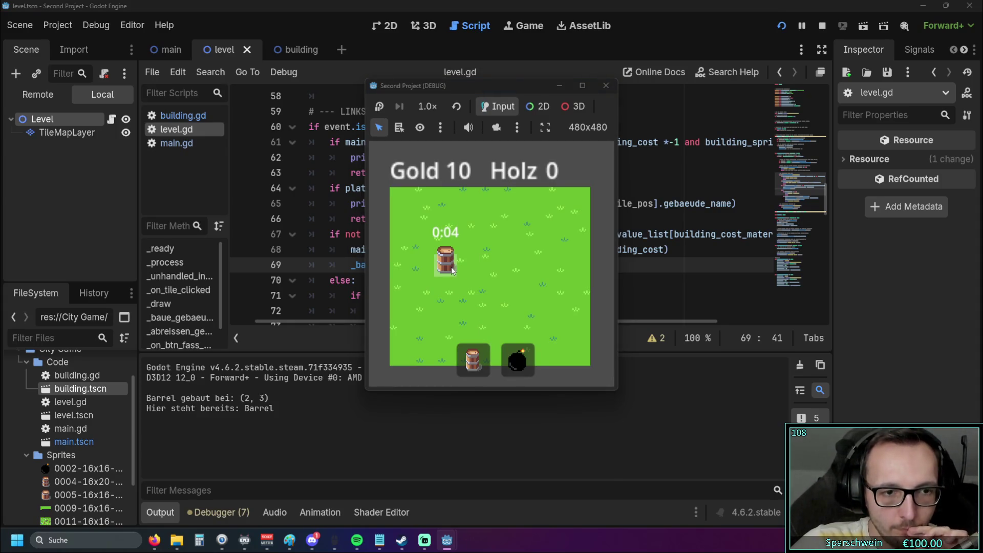
left_click(451, 268)
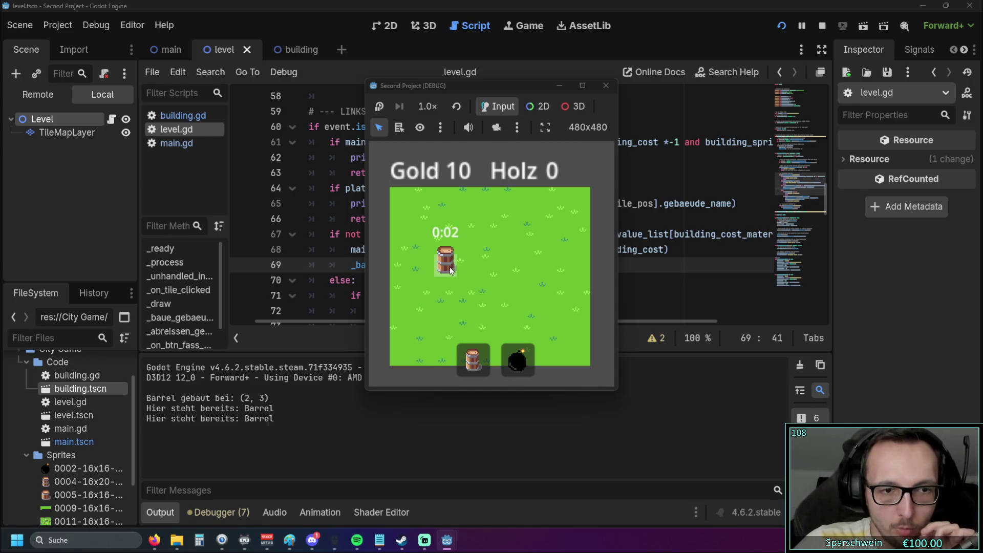
left_click(451, 269)
left_click(451, 269)
left_click(451, 269)
left_click(512, 266)
Step: Click both barrels repeatedly to log 'Hier steht bereits: Barrel', moving the game window aside
left_click(513, 268)
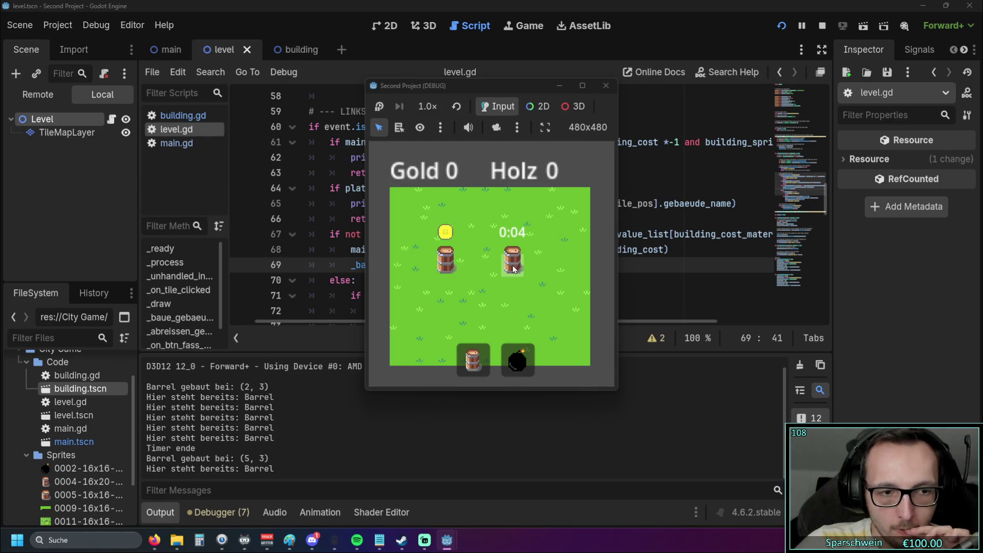
left_click(513, 268)
left_click(446, 269)
left_click(446, 270)
left_click(447, 270)
left_click(446, 270)
left_click(446, 270)
left_click(447, 270)
left_click(446, 269)
left_click(446, 269)
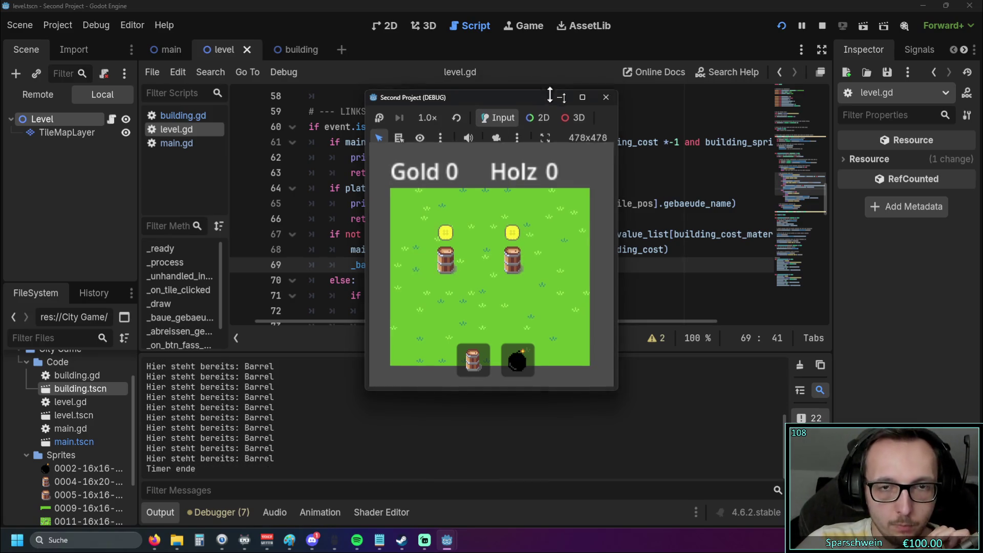
mouse_move(505, 85)
left_mouse_down()
mouse_move(772, 118)
mouse_move(587, 82)
mouse_move(216, 95)
mouse_move(177, 66)
mouse_move(237, 50)
left_mouse_up()
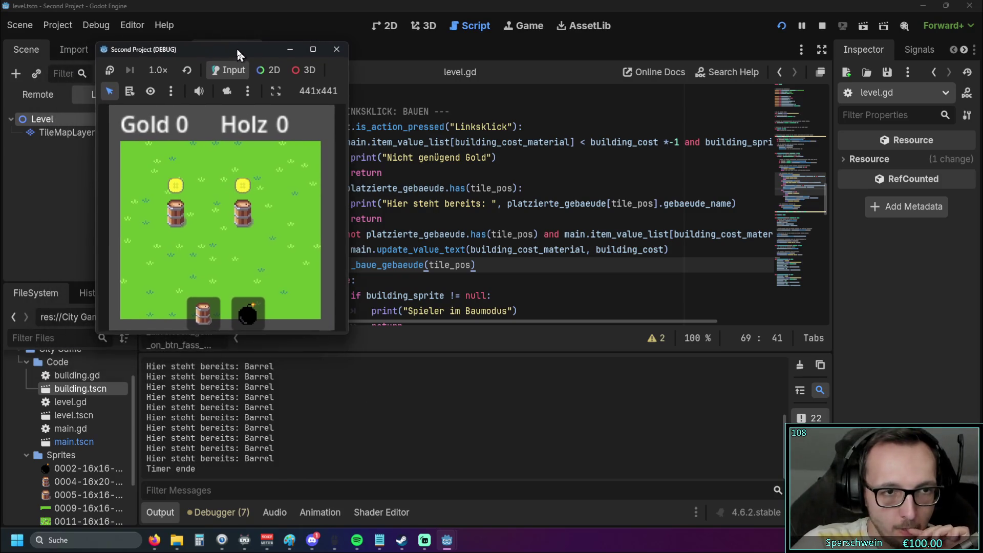
left_click(176, 214)
left_click(175, 218)
left_click(175, 218)
left_click(175, 218)
left_click(175, 218)
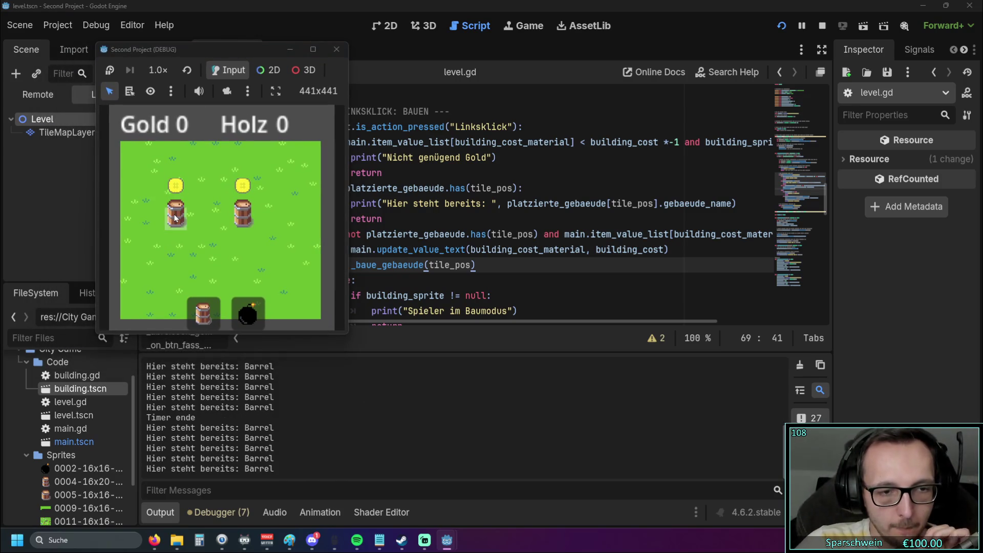
left_click(205, 222)
Step: Click empty grass tiles to confirm 'Spieler im Baumodus' is logged there
left_click(205, 222)
left_click(205, 222)
left_click(204, 223)
left_click(204, 222)
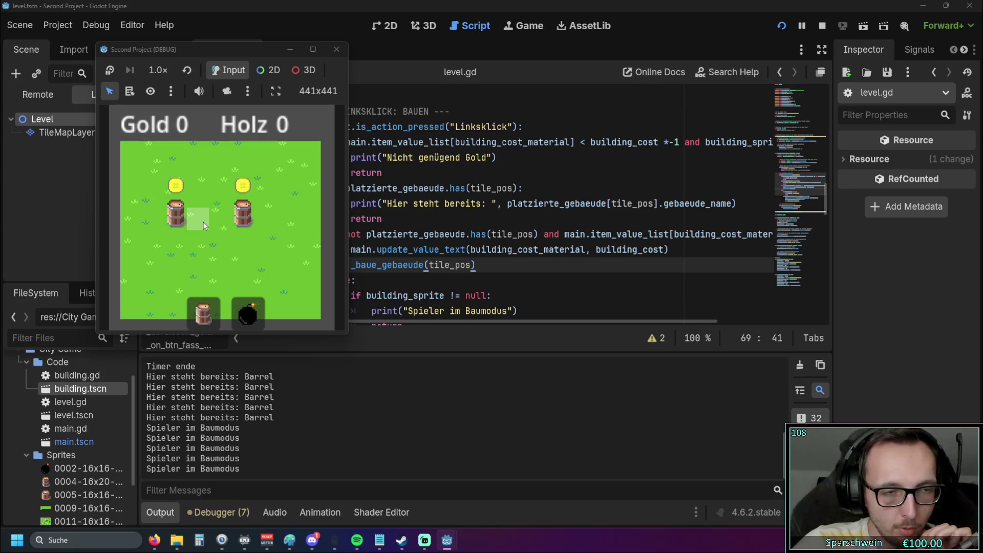
left_click(204, 222)
left_click(204, 223)
left_click(204, 222)
left_click(204, 222)
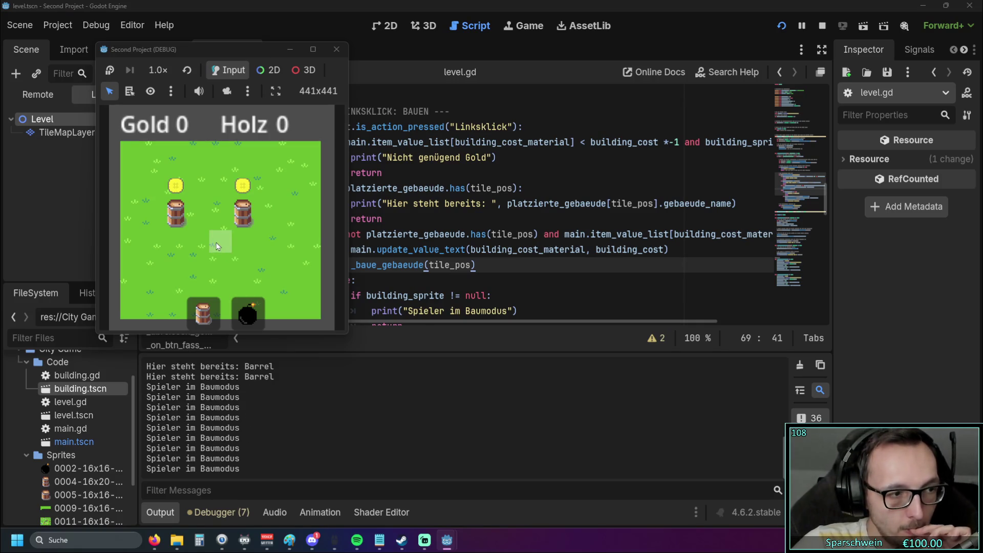
left_click(218, 249)
left_click(218, 249)
left_click(218, 249)
left_click_drag(251, 53, 192, 49)
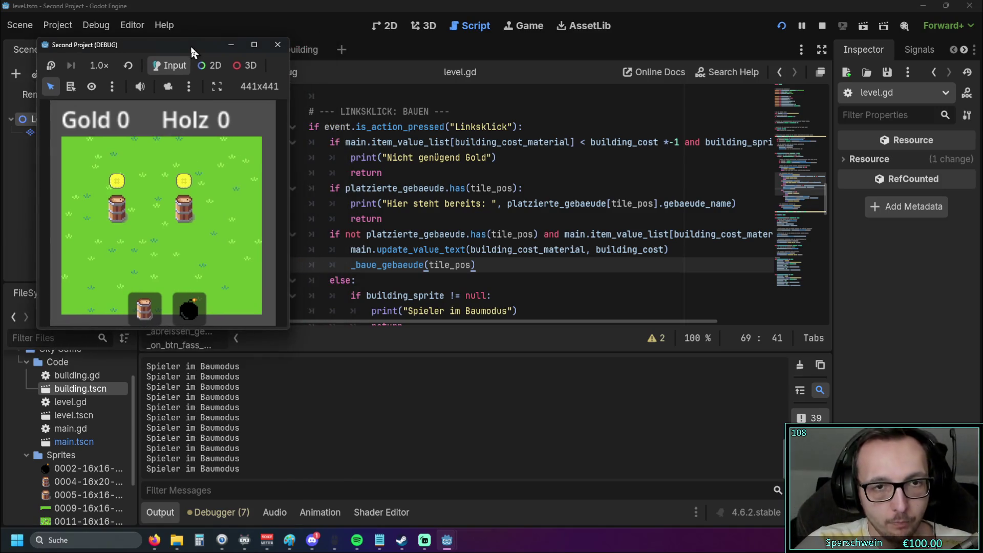
Step: Click an empty grass tile and the left barrel, repositioning the game window
left_click(228, 220)
scroll(420, 219, "down", 2)
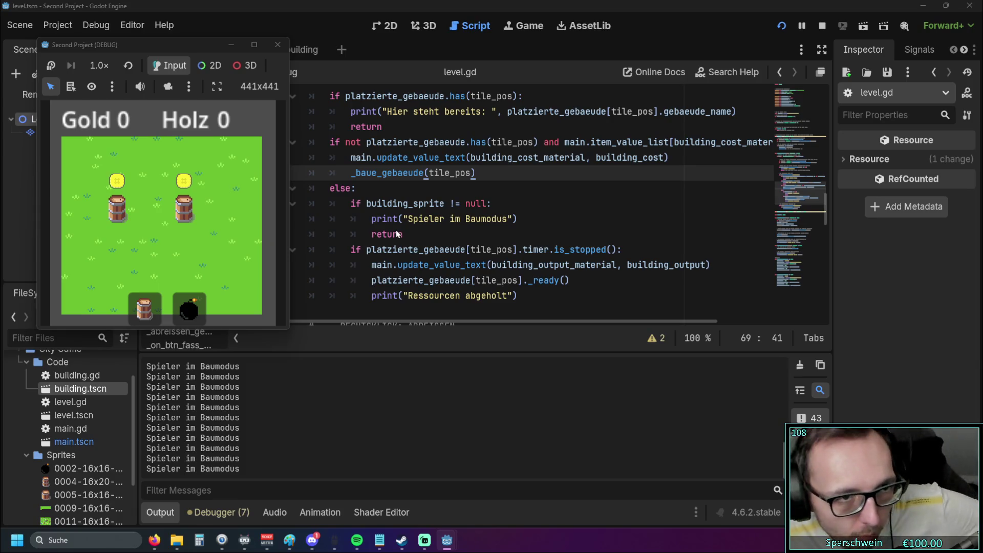
left_click(115, 216)
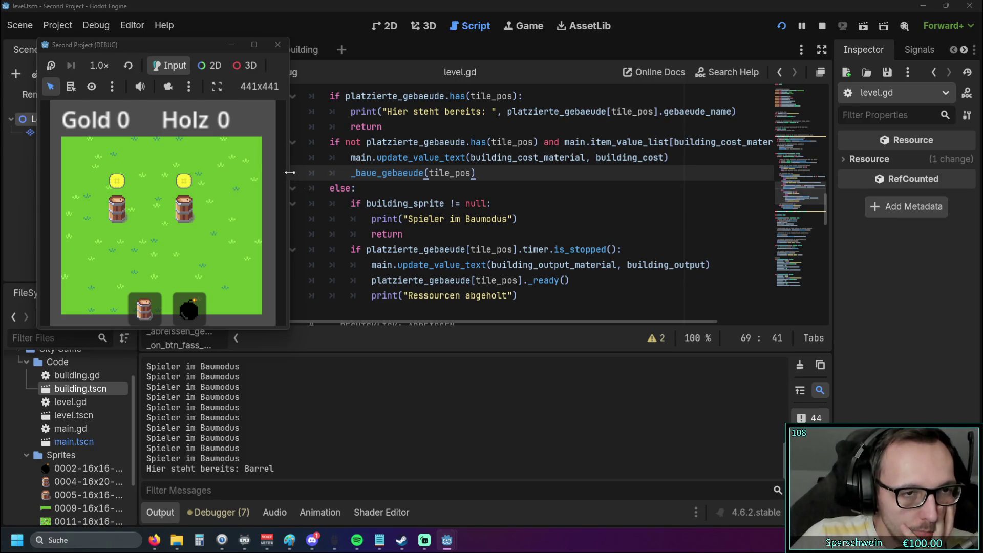
left_click_drag(202, 48, 213, 31)
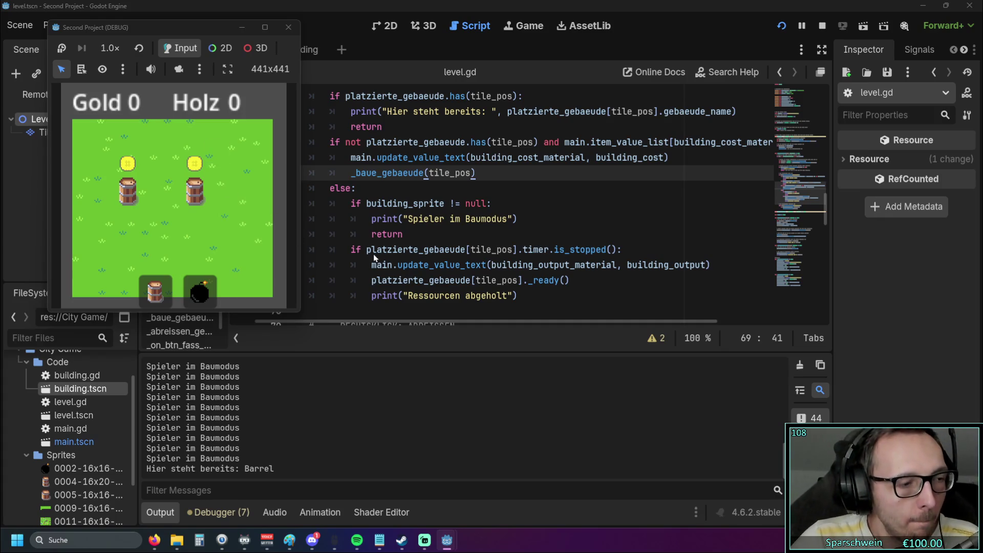
scroll(384, 251, "up", 1)
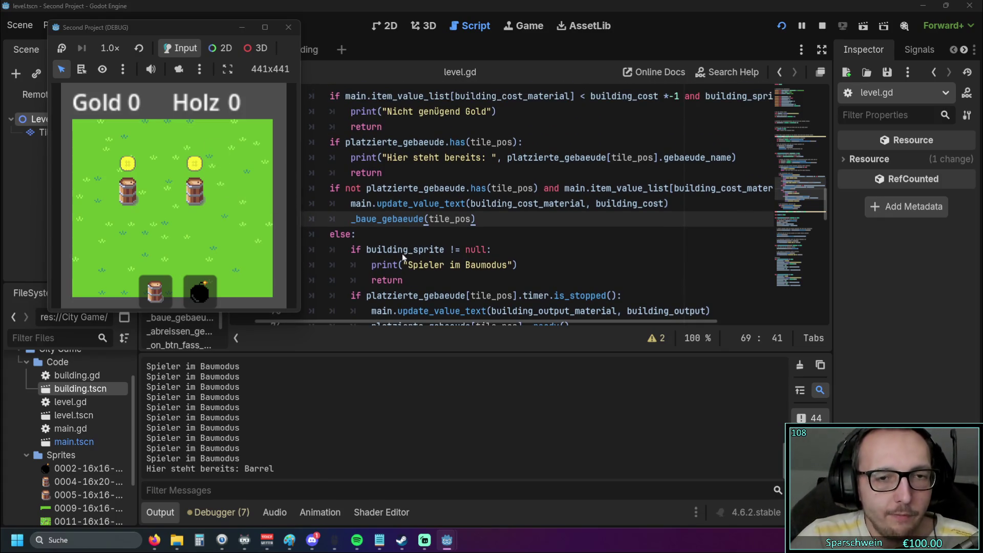
left_click_drag(214, 28, 248, 41)
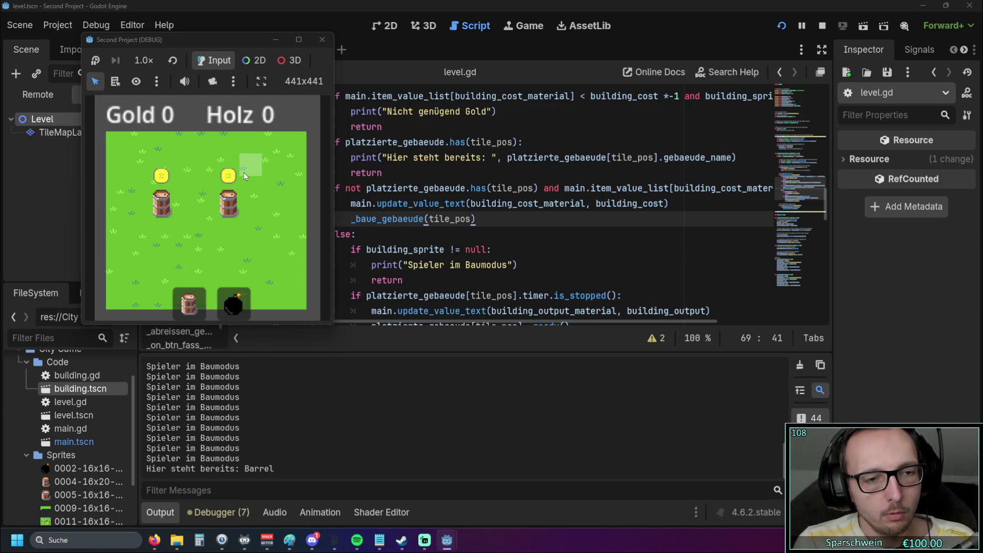
Step: Click the left barrel repeatedly, bring the game back, click empty grass, and scroll the script
left_click(160, 214)
left_click(160, 214)
left_click(160, 214)
left_click(161, 214)
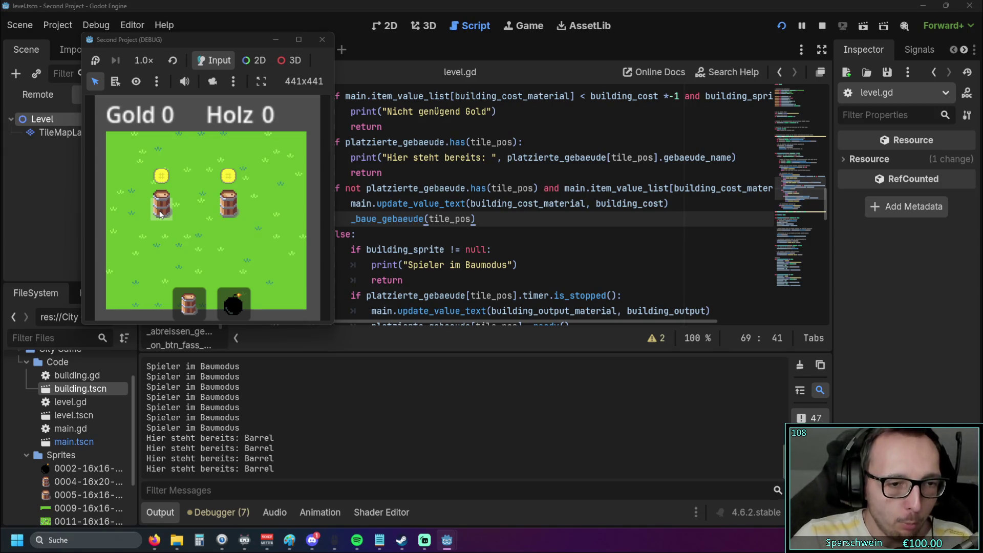
left_click(160, 214)
left_click(160, 214)
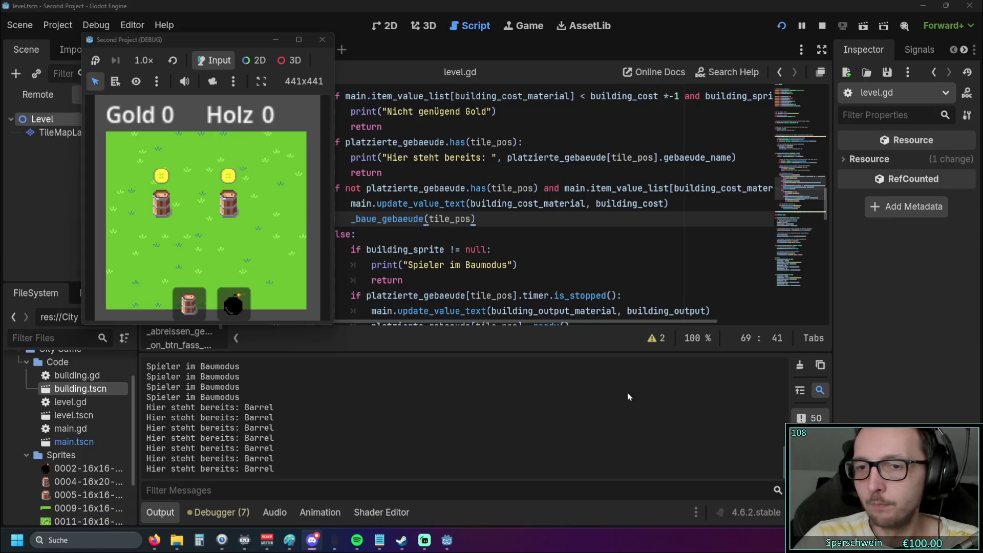
key("F8")
mouse_move(446, 542)
left_click(485, 476)
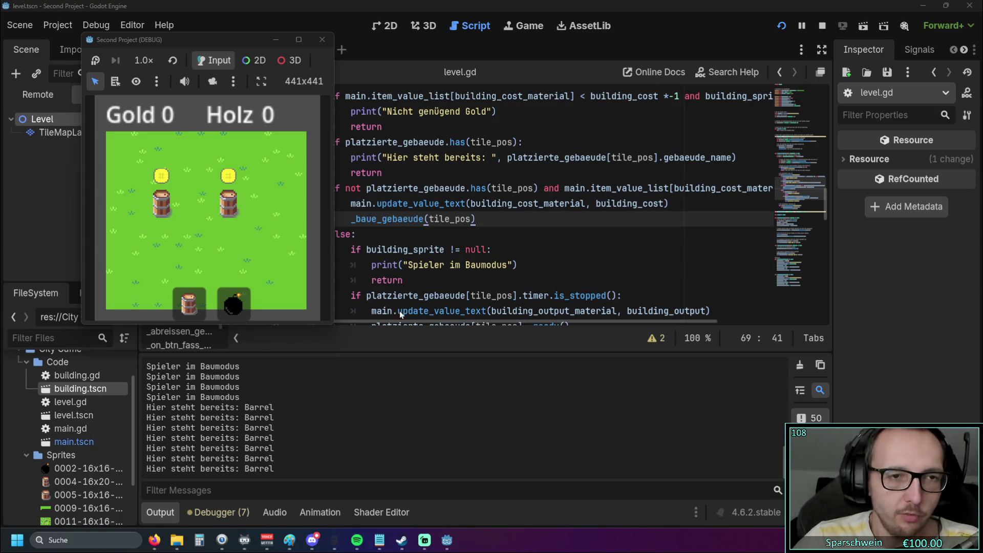
left_click(267, 212)
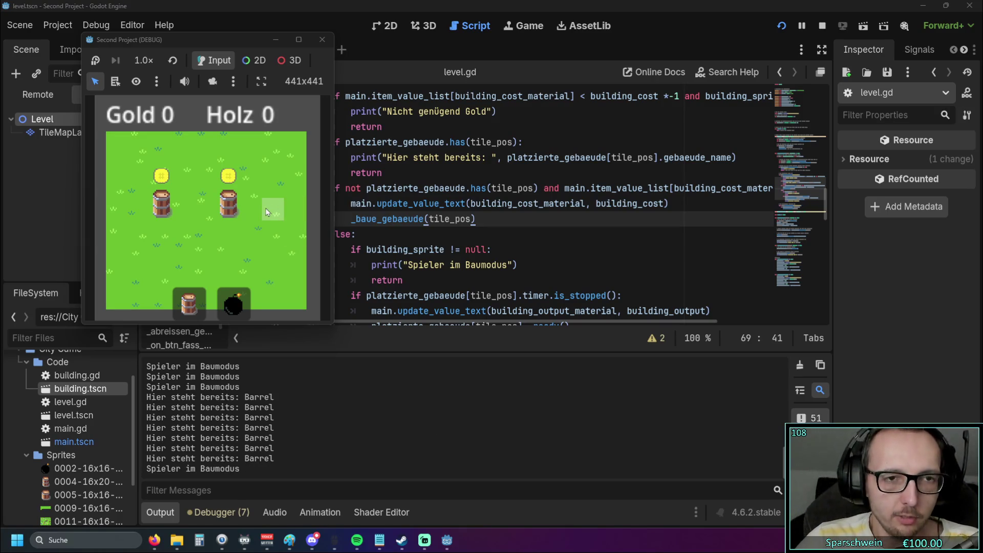
left_click_drag(242, 41, 219, 46)
scroll(450, 181, "up", 1)
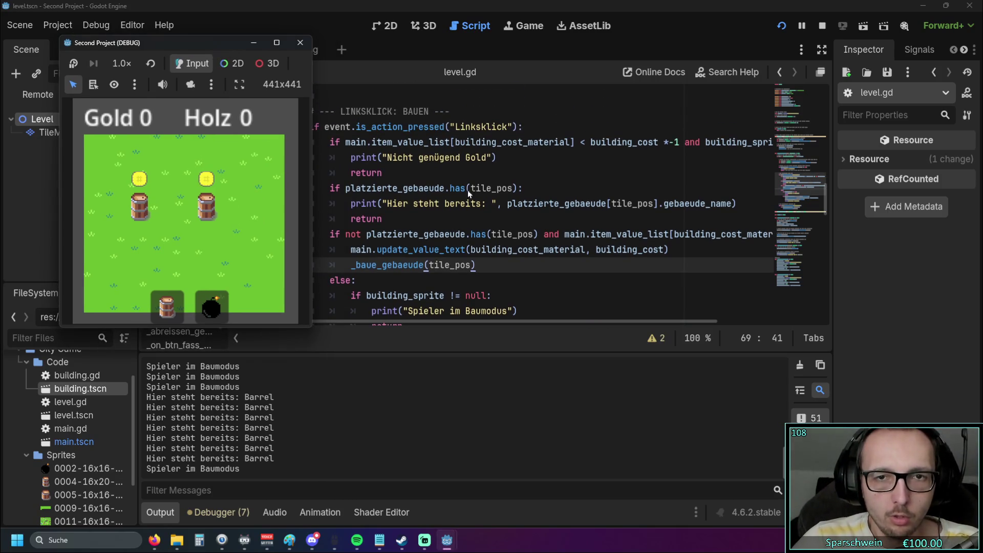
mouse_move(413, 320)
left_mouse_down()
mouse_move(527, 320)
mouse_move(386, 319)
mouse_move(561, 310)
left_mouse_up()
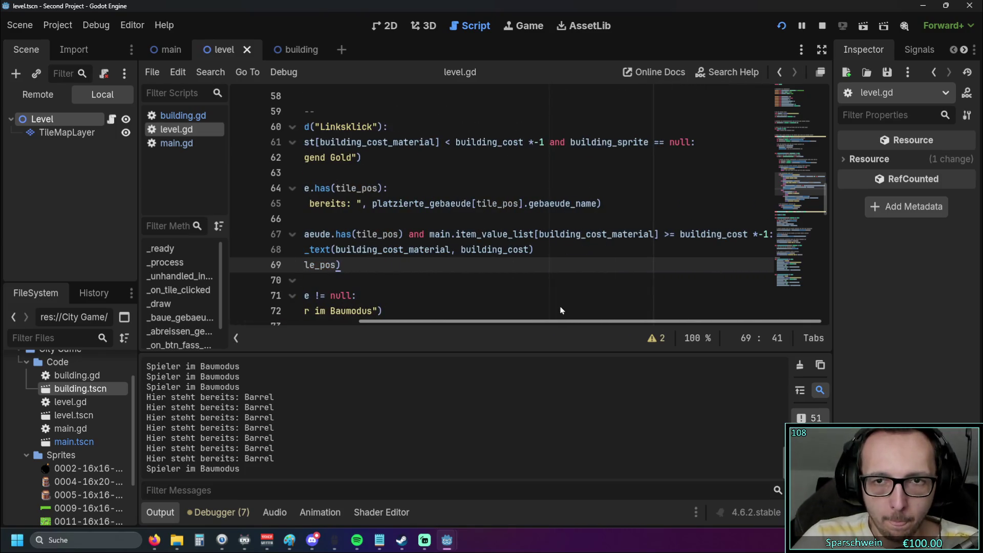
Step: Change line 61's == comparison to != and rerun the game to test a tile click
left_click(656, 142)
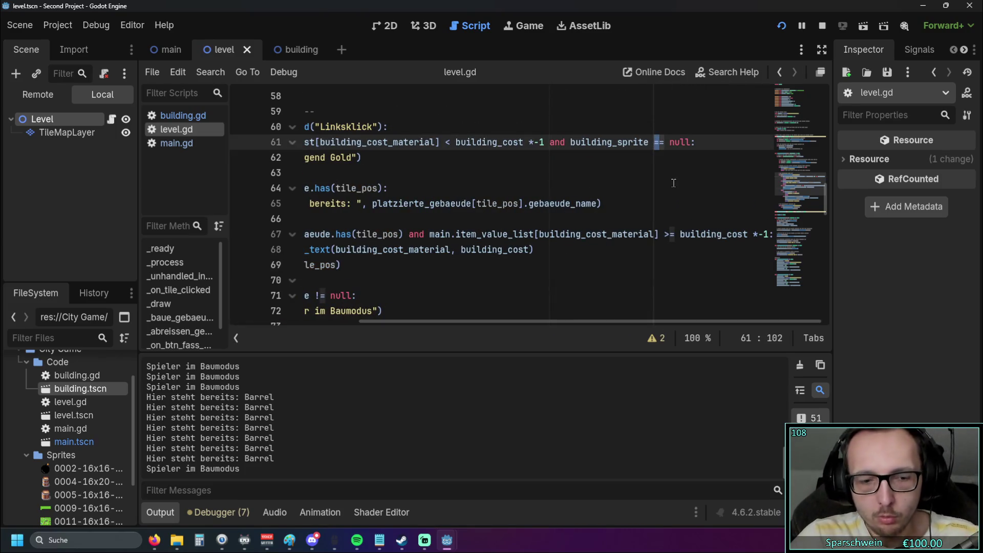
key("BackSpace")
type("!")
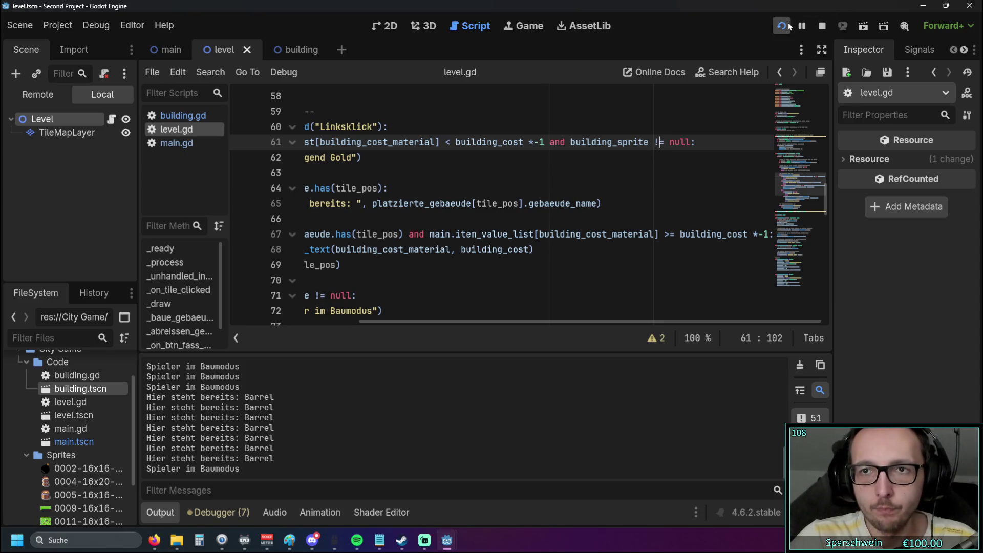
left_click(782, 26)
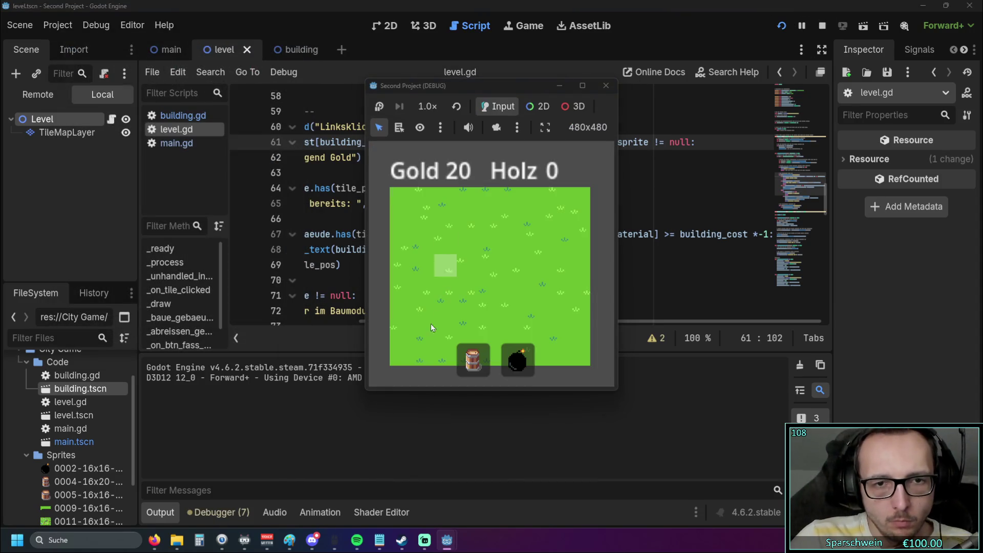
left_click(439, 265)
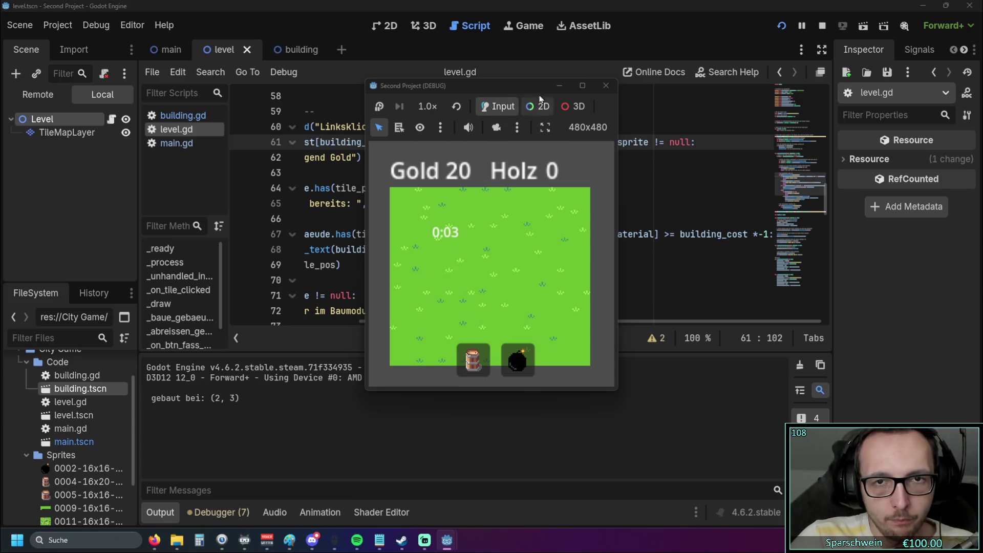
left_click(606, 86)
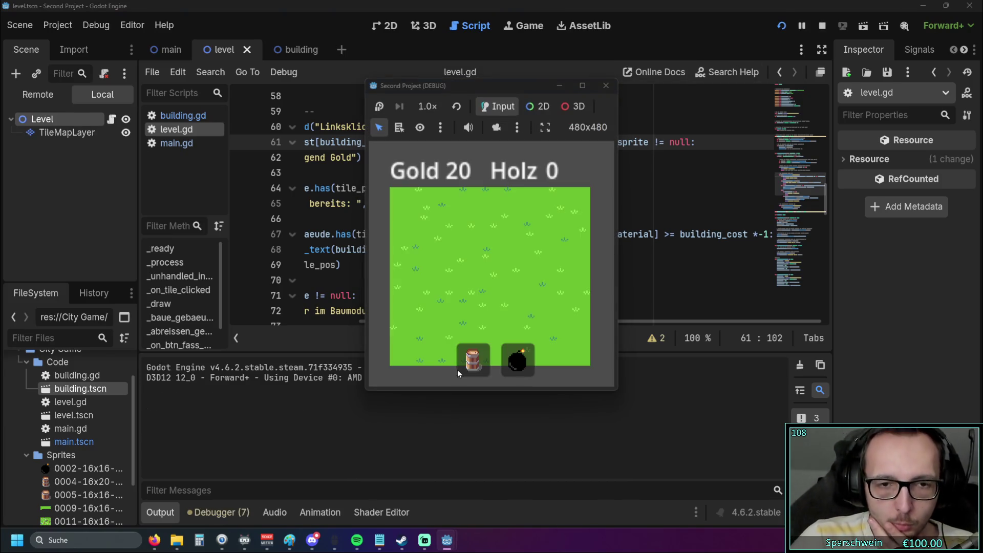
Step: Build barrels at tiles (2, 2) and (4, 2)
left_click(472, 354)
left_click(447, 250)
left_click(446, 248)
left_click(446, 248)
left_click(446, 248)
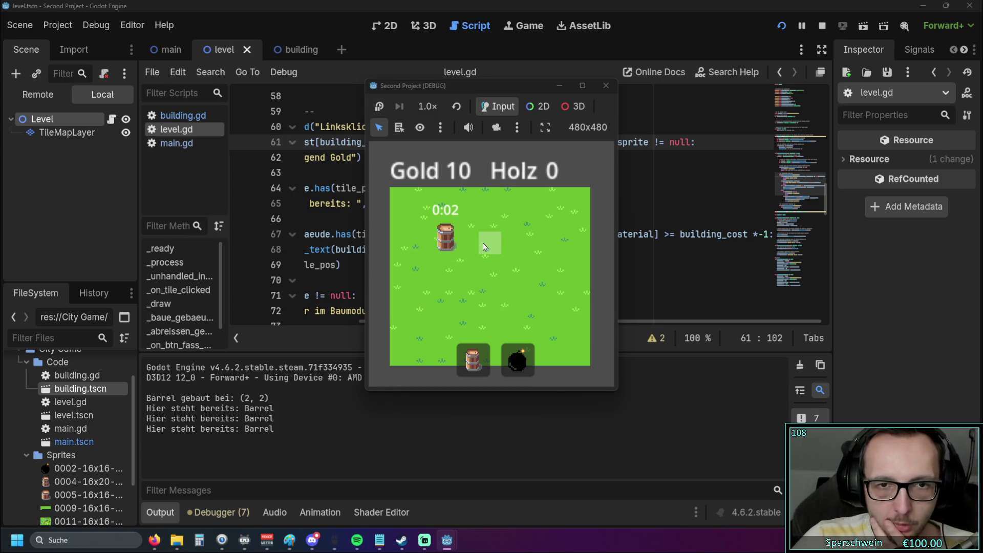
left_click(483, 242)
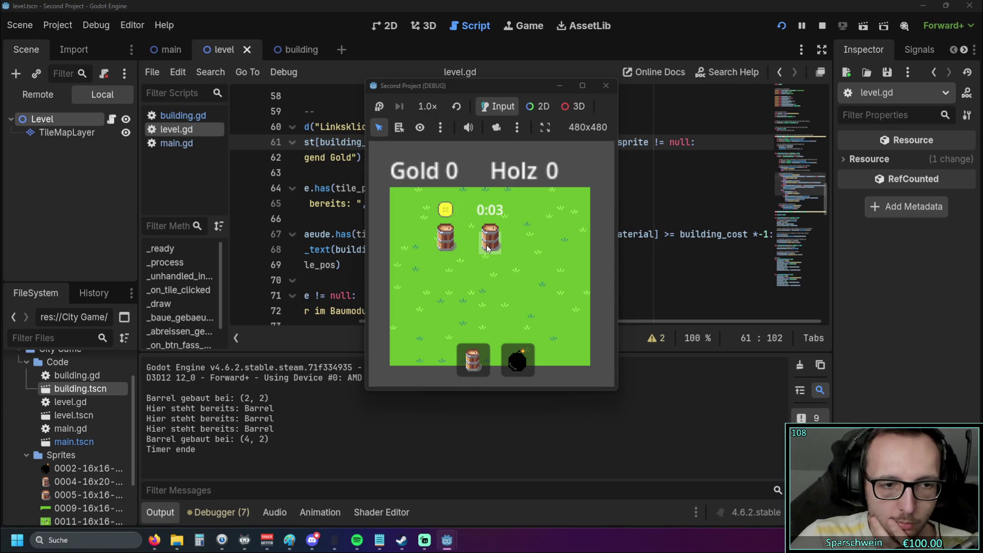
Step: Try building with no gold left, logging 'Nicht genügend Gold', then stop the game
left_click(486, 245)
left_click(537, 246)
left_click(537, 246)
left_click(537, 245)
left_click(536, 245)
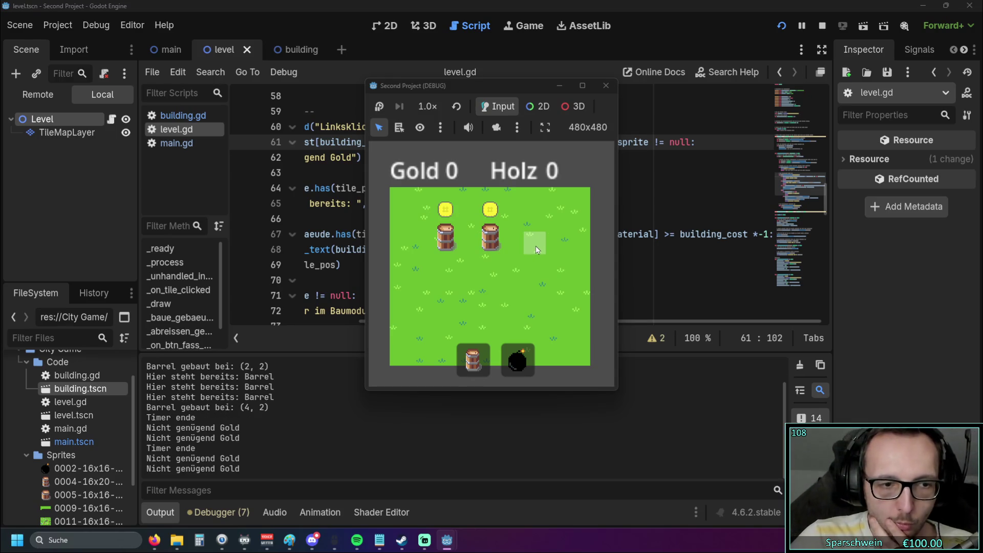
left_click(484, 247)
left_click(484, 247)
left_click(486, 247)
left_click(486, 247)
left_click(486, 246)
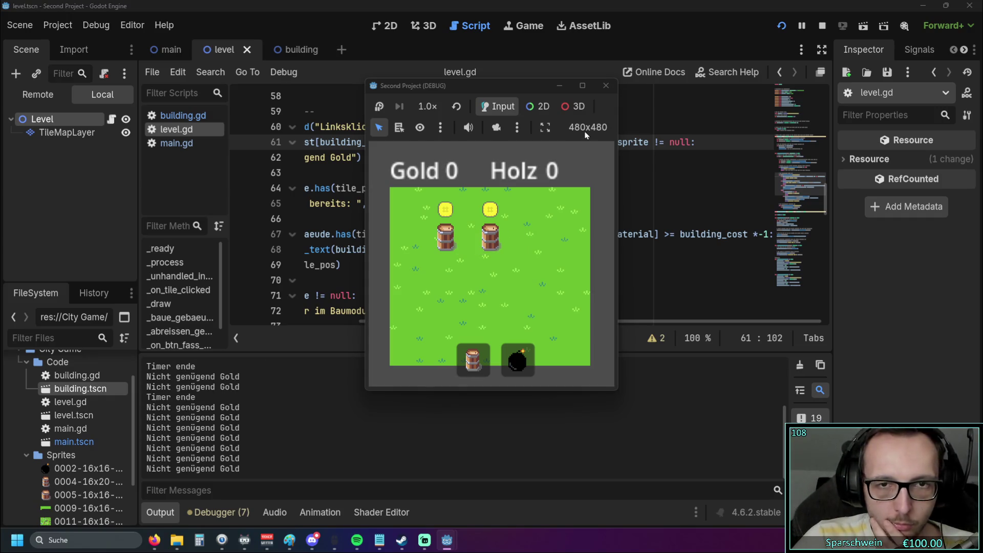
left_click(605, 86)
Step: Change line 61's building_sprite check back from != to ==
key("BackSpace")
type("=")
left_click(471, 214)
Step: Copy the occupied-tile print statement and paste it on a new line under else:
left_click_drag(495, 322, 401, 322)
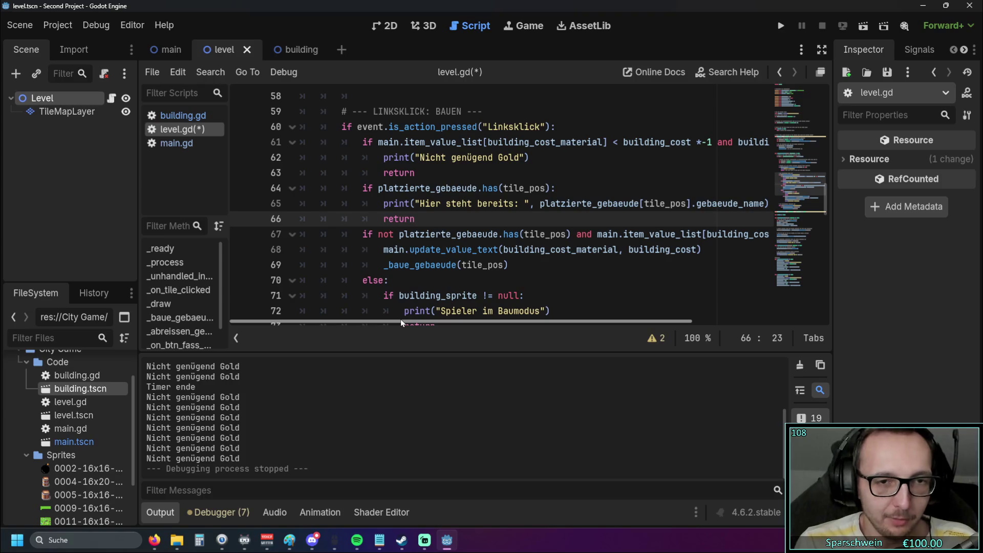
scroll(485, 189, "down", 1)
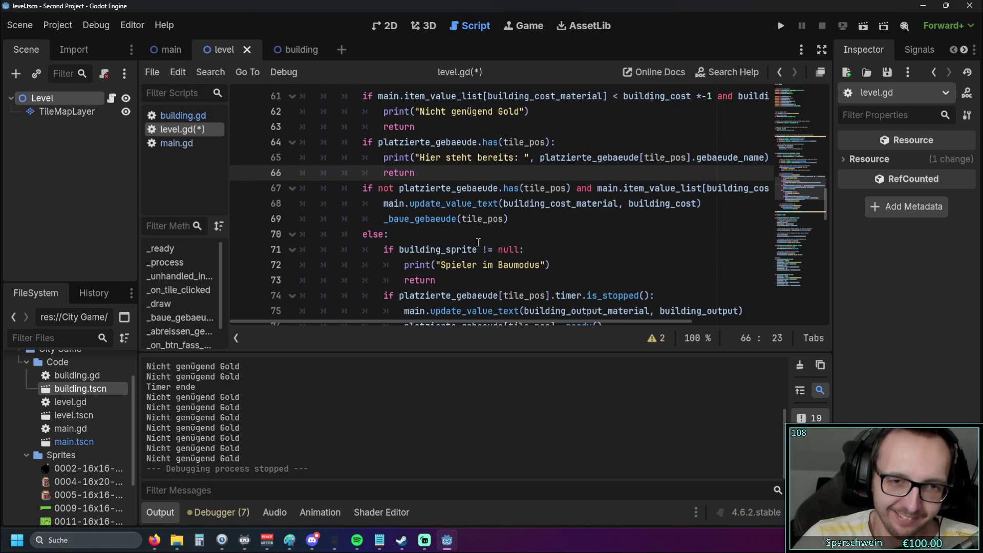
scroll(406, 214, "up", 1)
left_click(242, 187, "shift")
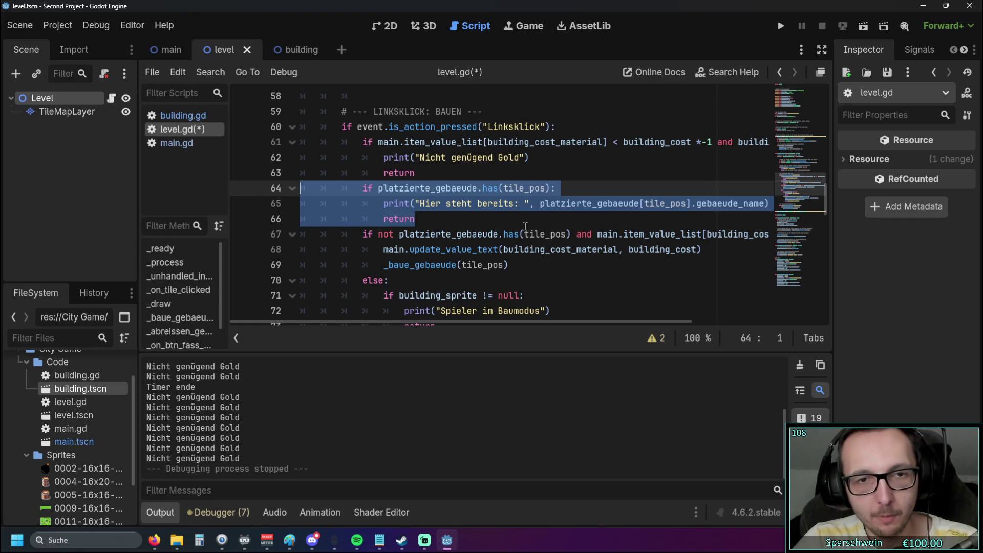
left_click(383, 203)
left_click(768, 206, "shift")
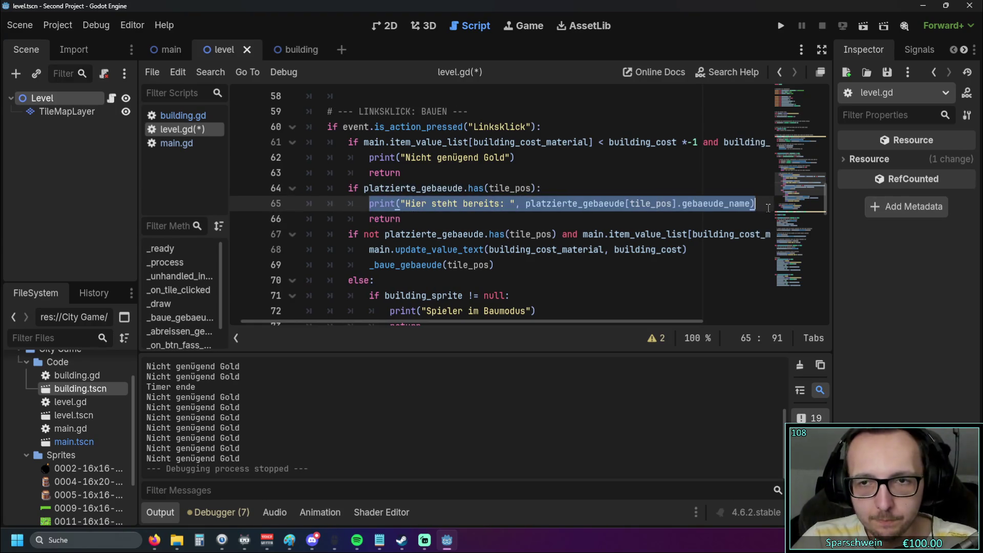
scroll(492, 260, "down", 1)
left_click(414, 240)
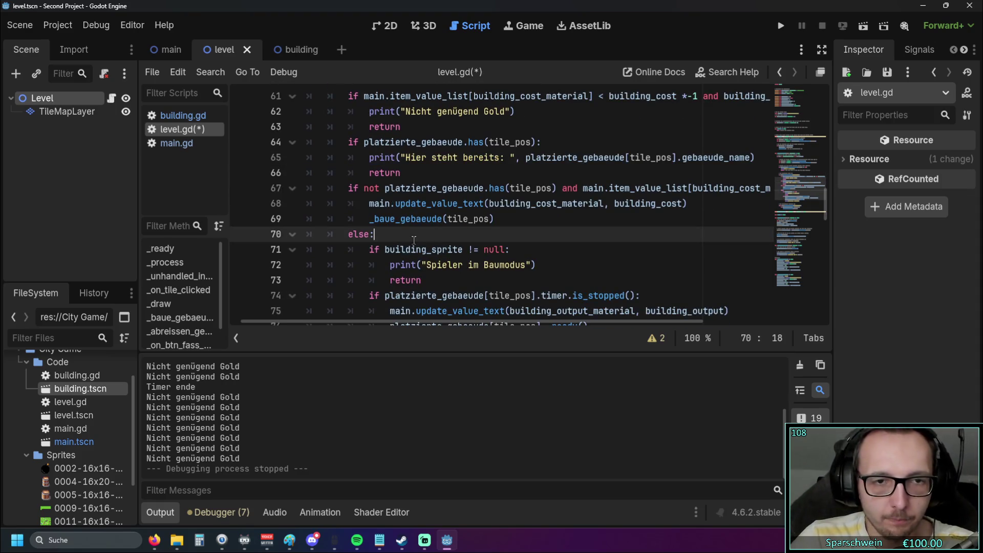
key("Return")
type("print(\"Hier steht bereits: \", platzierte_gebaeude[tile_pos].gebaeude_name)")
Step: Delete the original occupied-tile check from lines 64–66
scroll(415, 220, "up", 1)
left_click(415, 218)
left_click(250, 198, "shift")
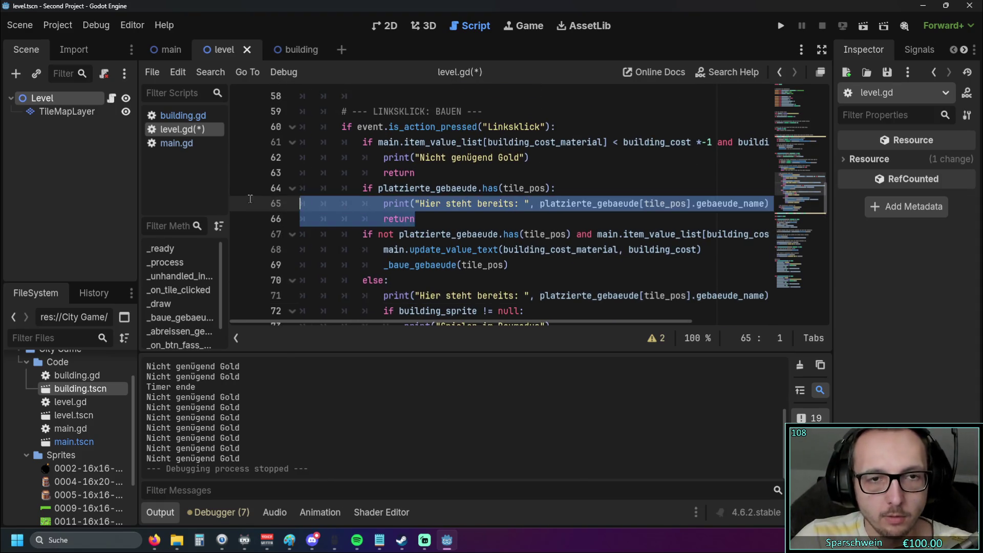
left_click_drag(250, 199, 246, 193)
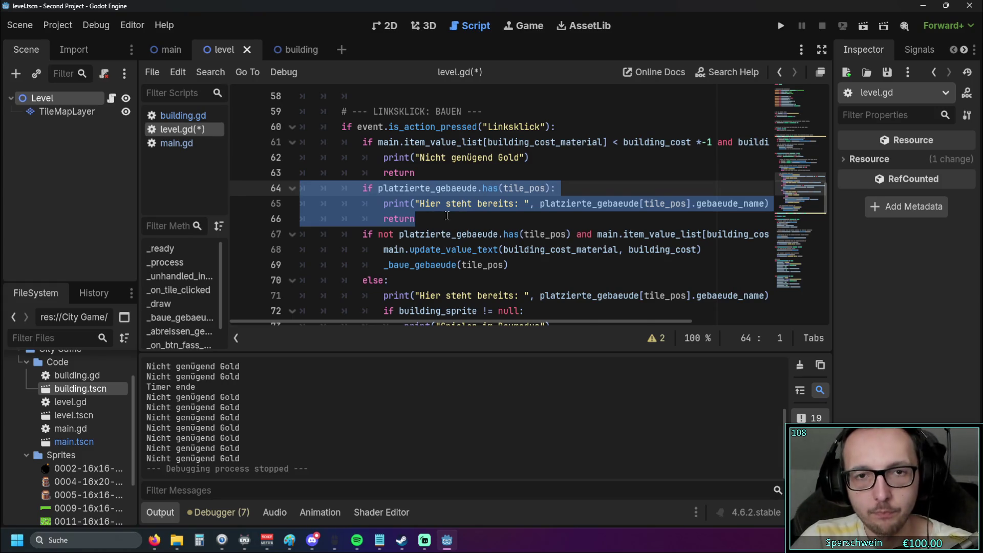
key("BackSpace")
key("BackSpace")
Step: Start a new 'if' line under else:, then undo it
left_click(485, 234)
scroll(461, 266, "down", 1)
scroll(435, 307, "up", 1)
mouse_move(431, 322)
left_mouse_down()
mouse_move(468, 320)
mouse_move(425, 319)
left_mouse_up()
scroll(419, 307, "down", 1)
scroll(425, 319, "up", 1)
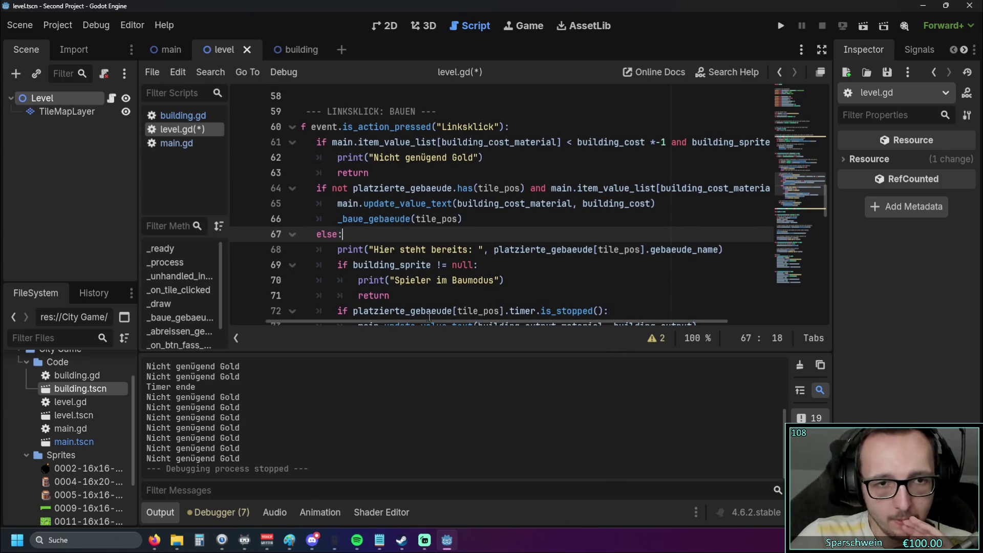
mouse_move(427, 317)
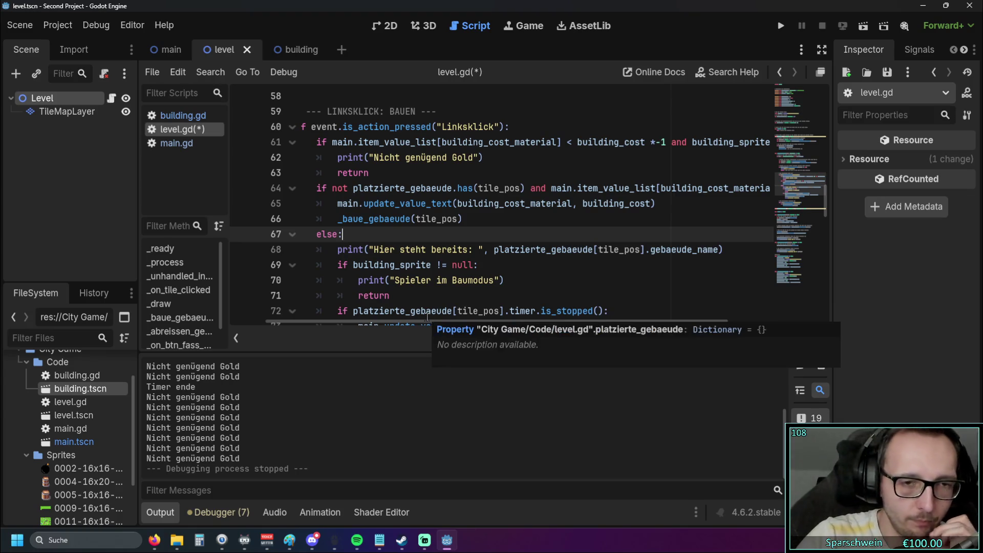
key("Return")
type("if")
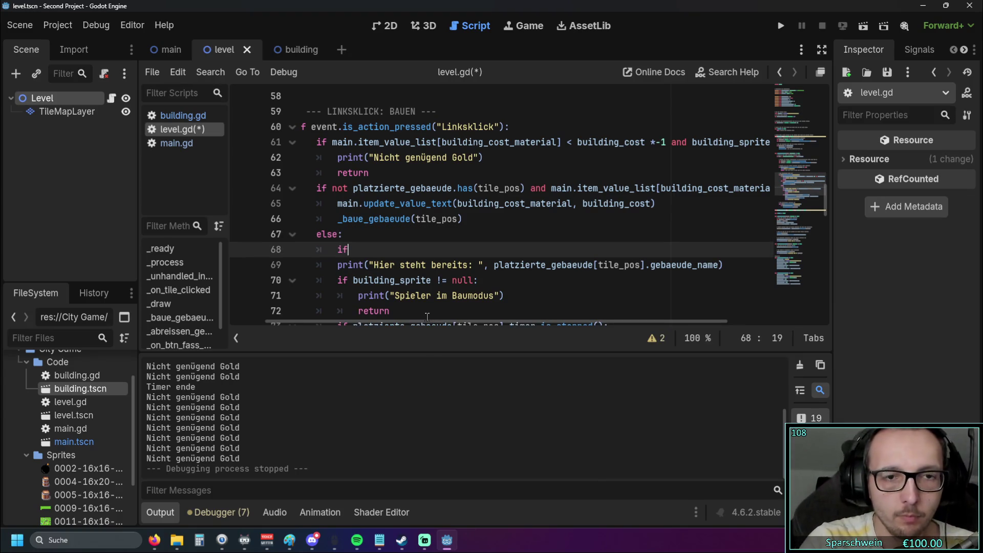
key("ctrl+z")
key("ctrl+z")
key("ctrl+z")
key("ctrl+z")
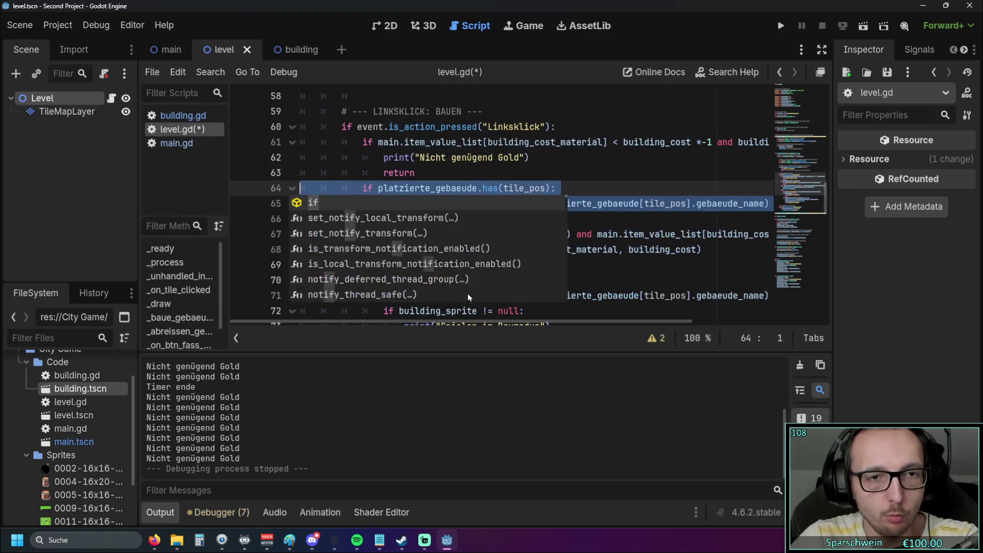
Step: Move the if platzierte_gebaeude.has(tile_pos) block under else: and fix the if line's indent
left_click_drag(484, 221, 280, 195)
key("ctrl+c")
key("BackSpace")
scroll(421, 226, "down", 1)
left_click(421, 219)
key("ctrl+v")
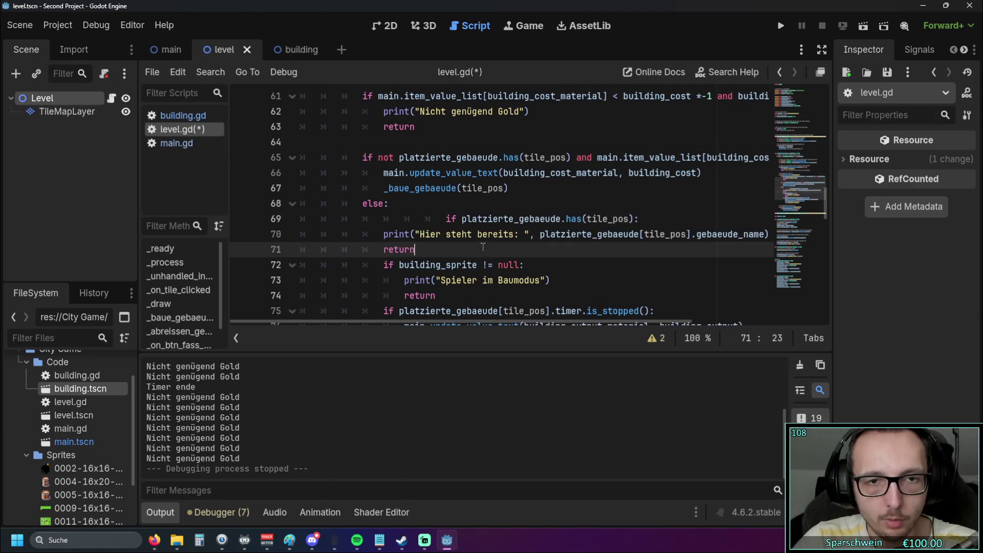
left_click(440, 219)
key("BackSpace")
key("BackSpace")
key("BackSpace")
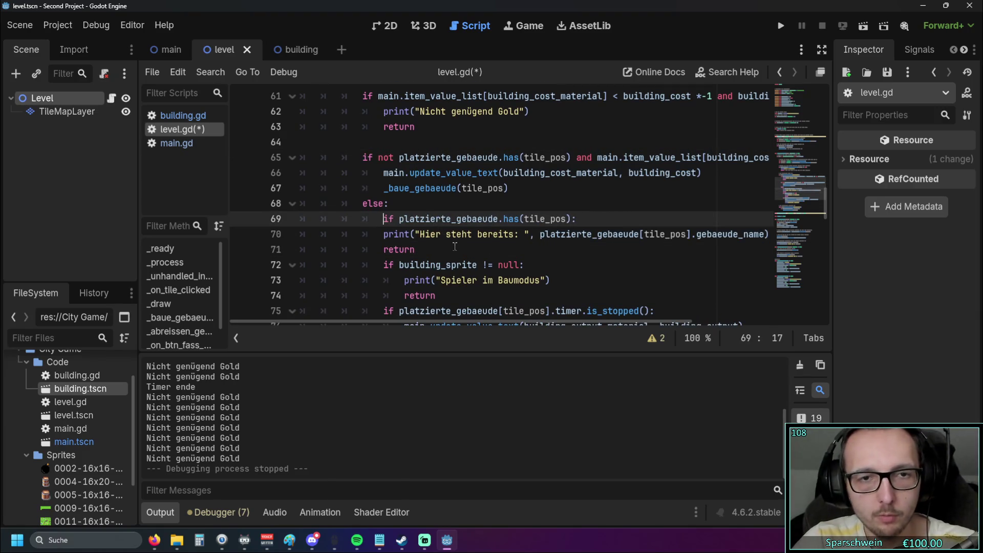
Step: Indent the print and return lines with Tab so they sit inside the if
left_click(443, 250)
left_click(385, 238)
key("Tab")
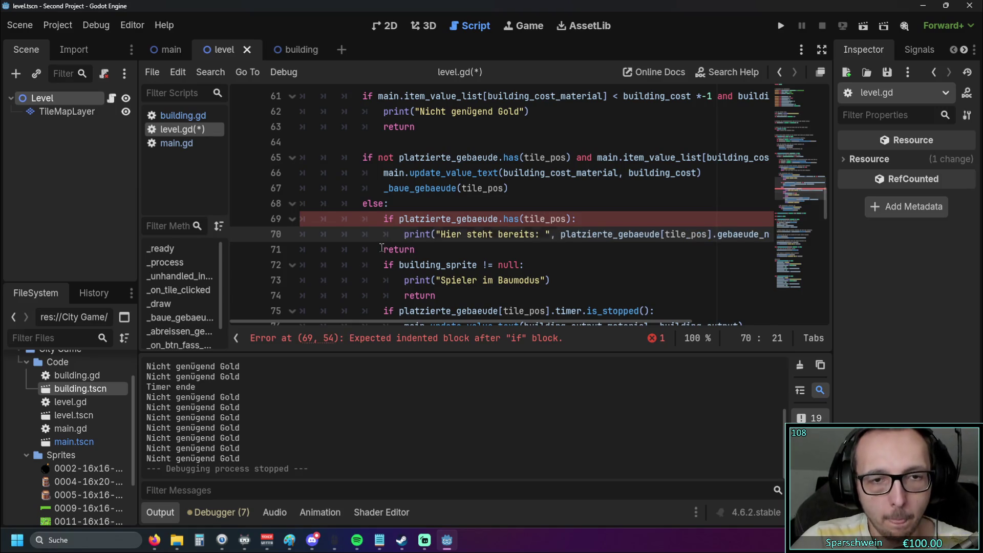
left_click(465, 250)
key("Tab")
Step: Delete the leftover empty line 64
scroll(467, 258, "up", 1)
scroll(467, 257, "up", 2)
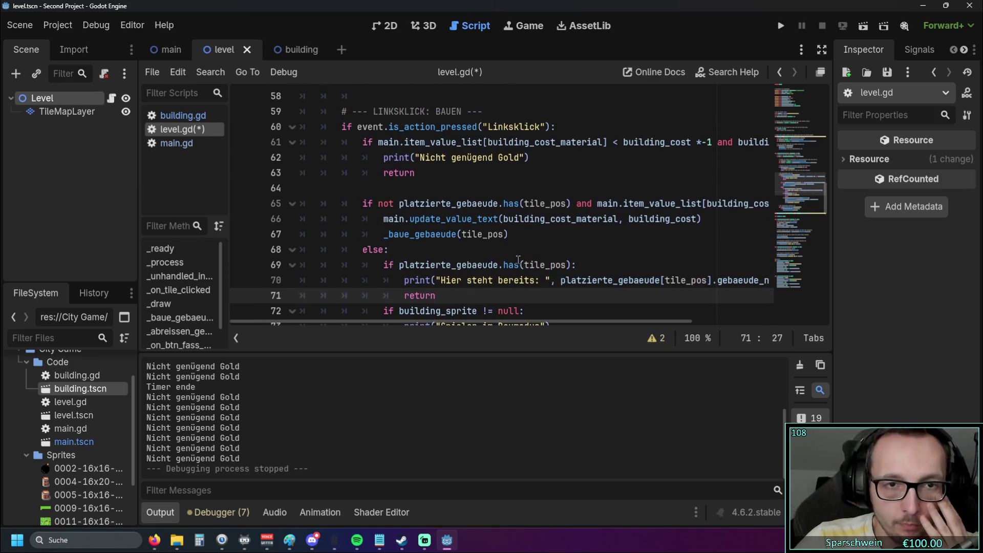
left_click(402, 189)
key("BackSpace")
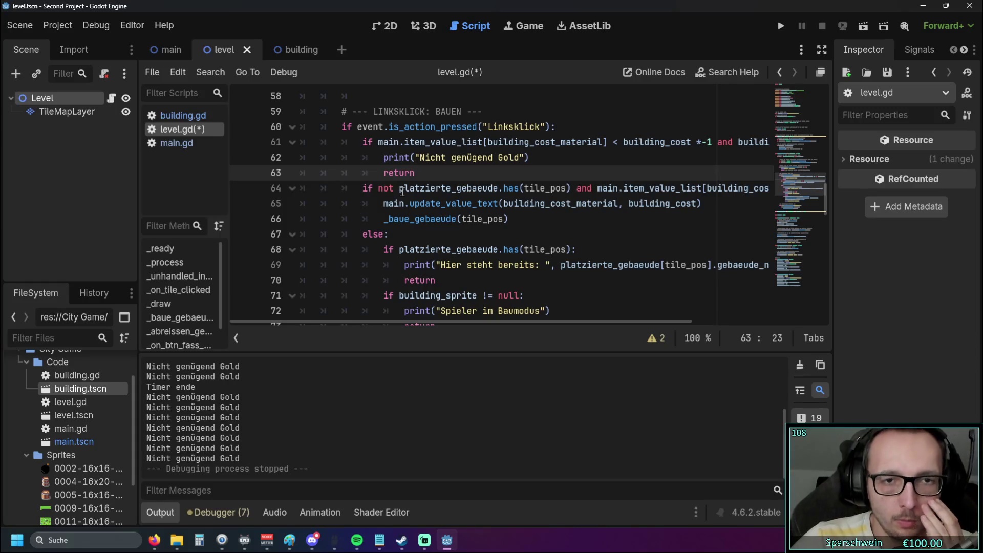
left_click(494, 234)
scroll(496, 204, "down", 3)
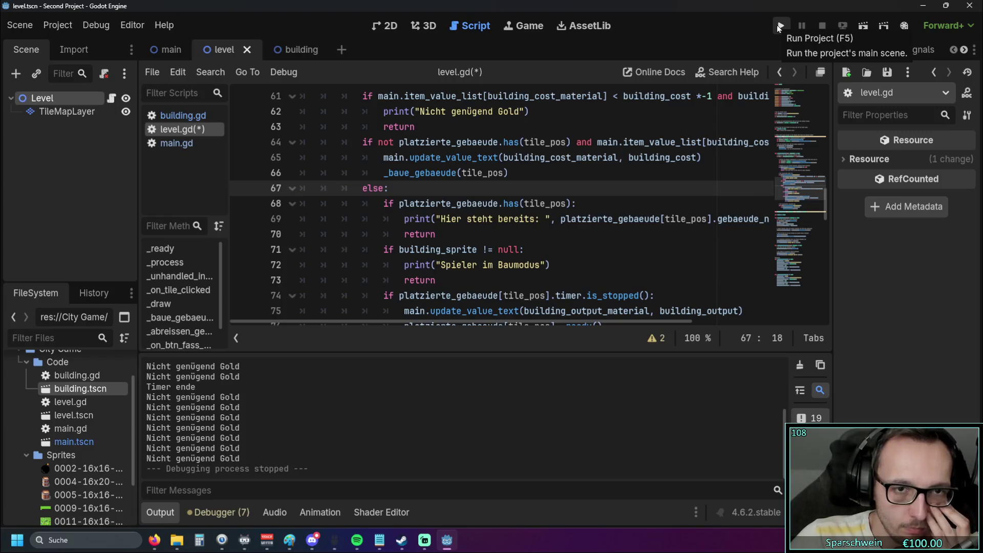
scroll(526, 209, "up", 3)
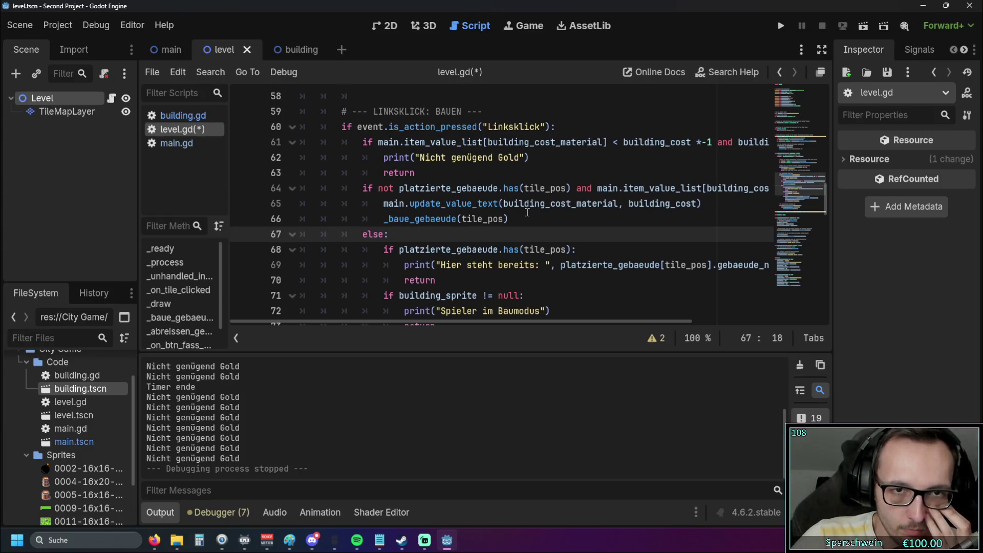
Step: Run the project, build a barrel at (2, 2), and click its occupied tile repeatedly
left_click(781, 27)
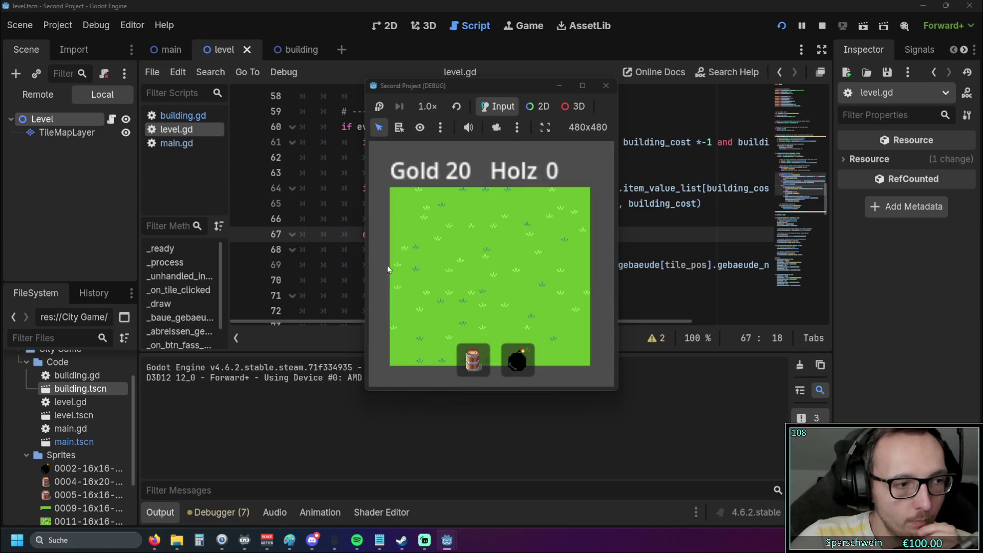
left_click(469, 360)
left_click(450, 253)
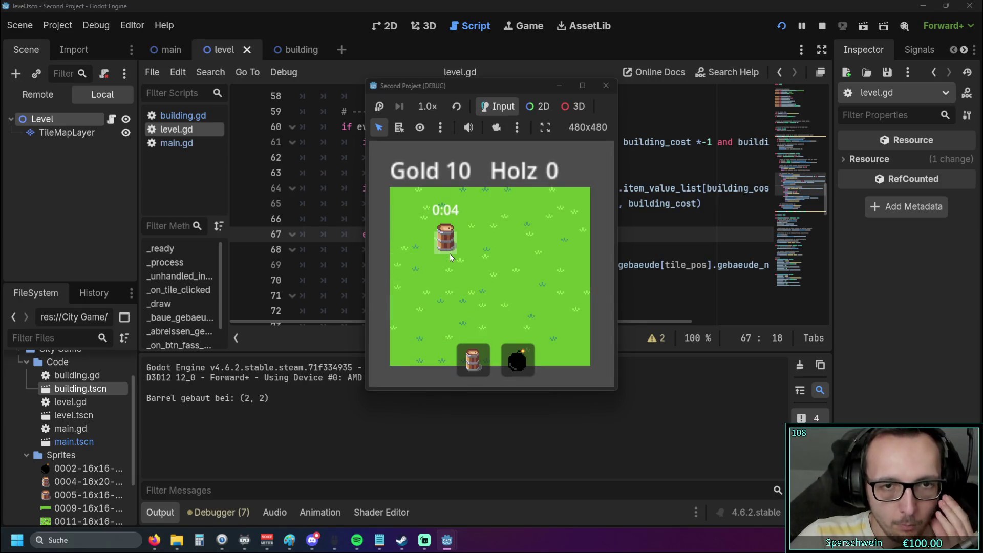
left_click(451, 248)
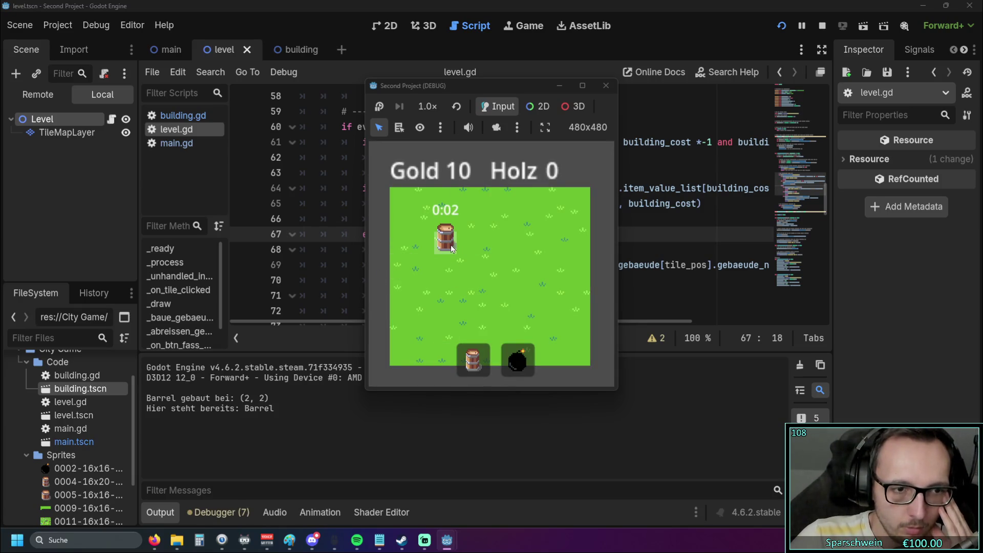
left_click(452, 248)
left_click(451, 248)
Step: Build a second barrel at (4, 2), then click it and the neighbouring empty tile
left_click(496, 244)
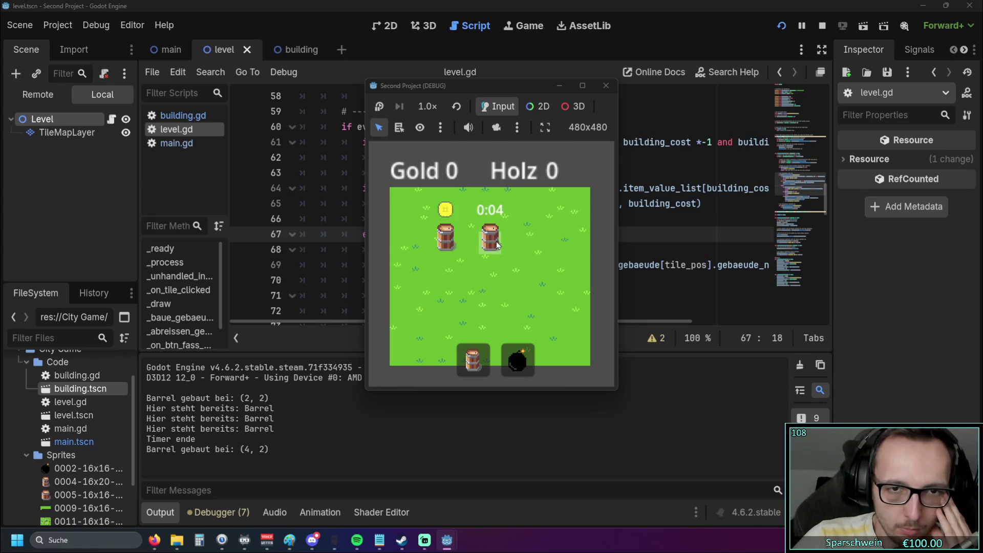
left_click(494, 244)
left_click(494, 245)
left_click(494, 245)
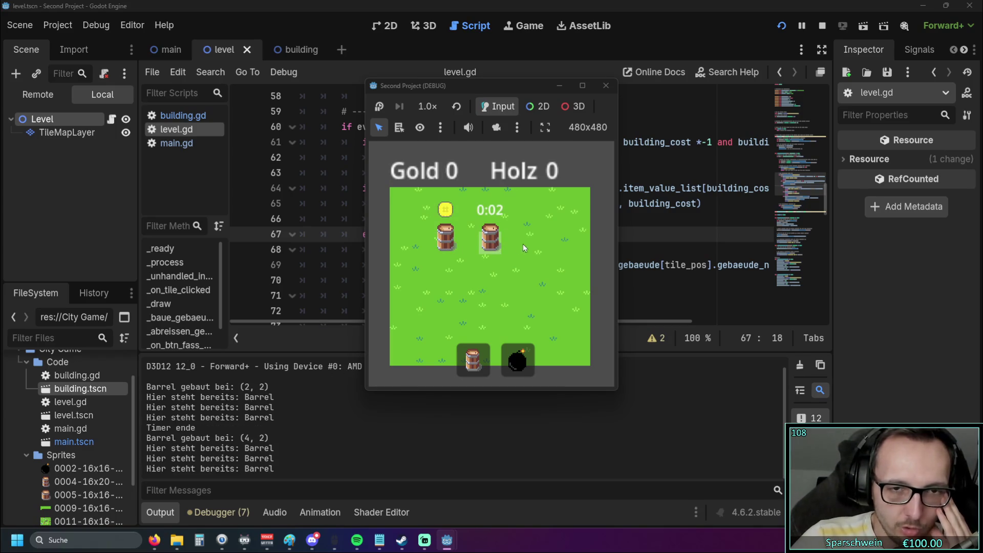
left_click(527, 245)
left_click(527, 243)
left_click(527, 243)
left_click(527, 243)
left_click(527, 244)
left_click(527, 244)
left_click(528, 244)
left_click(527, 244)
left_click(527, 244)
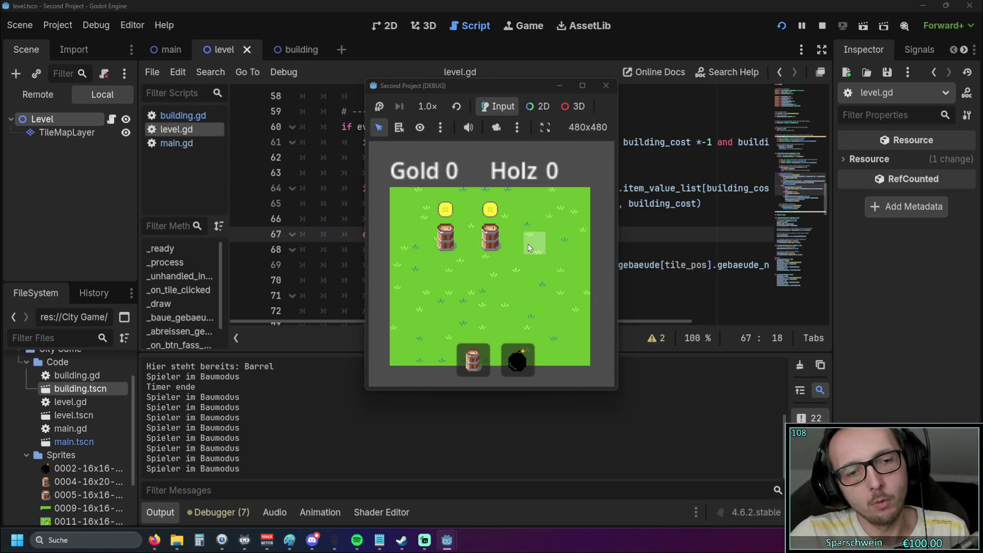
left_click(528, 243)
left_click(527, 244)
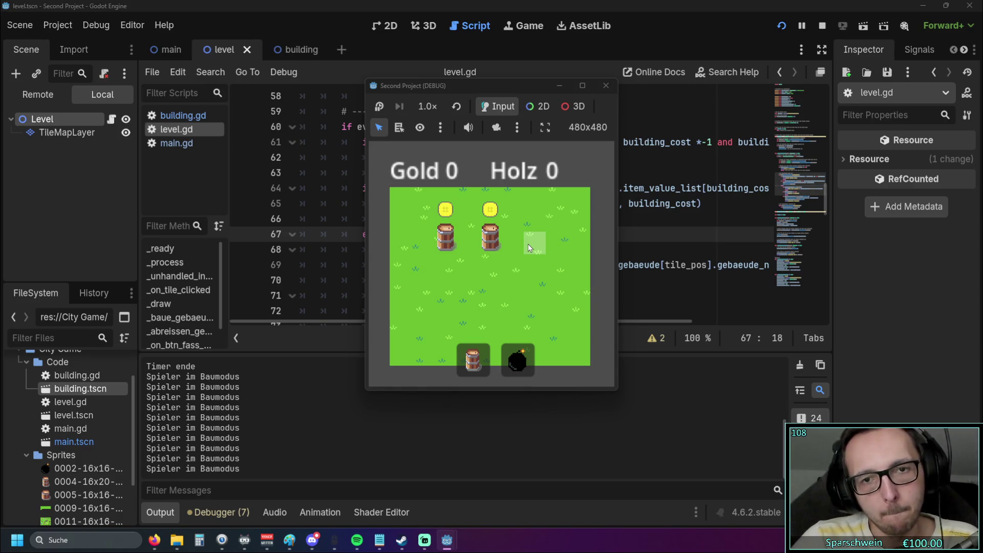
Step: Click the barrel tiles again to get 'Hier steht bereits: Barrel', then stop the game
left_click(528, 245)
left_click(490, 247)
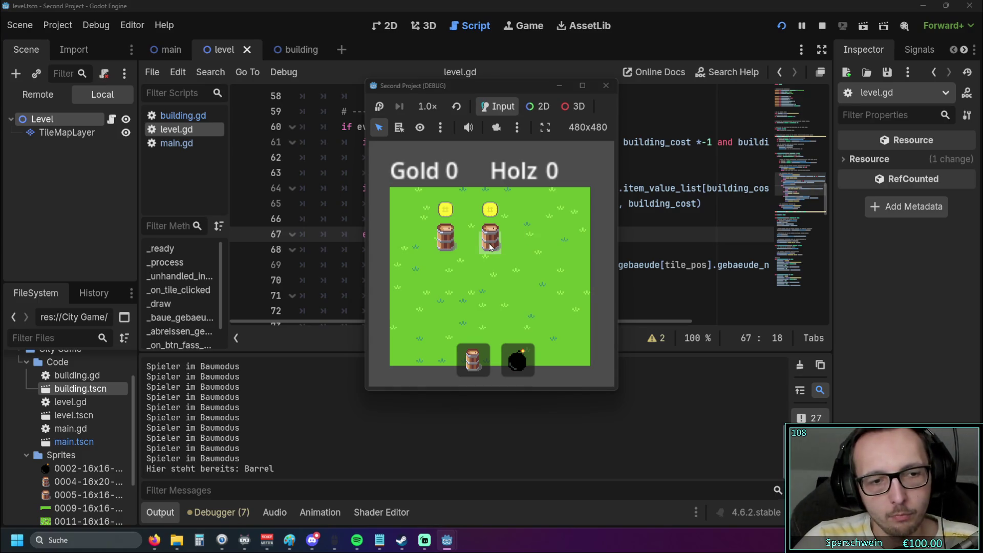
left_click(444, 244)
left_click(490, 244)
left_click(530, 242)
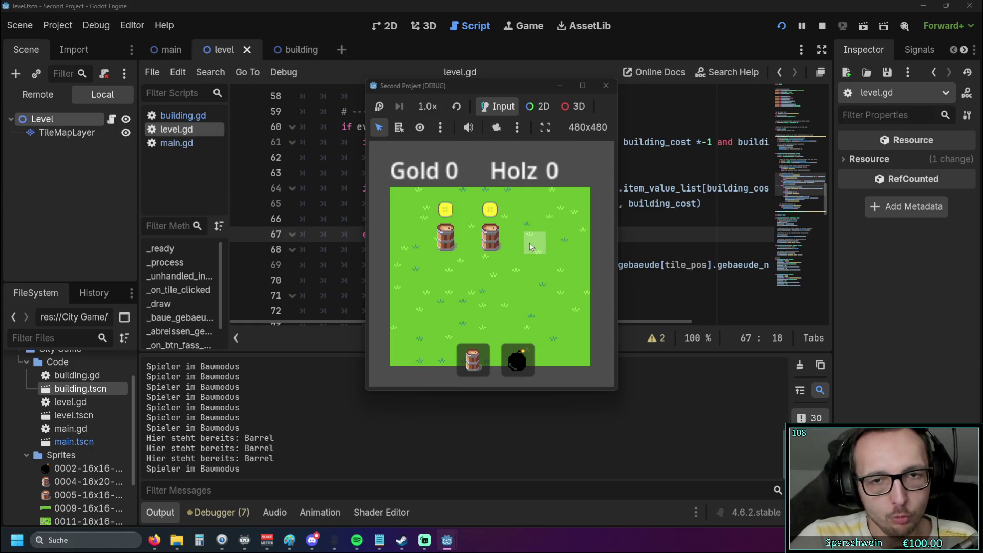
left_click(529, 243)
left_click(529, 243)
left_click(606, 86)
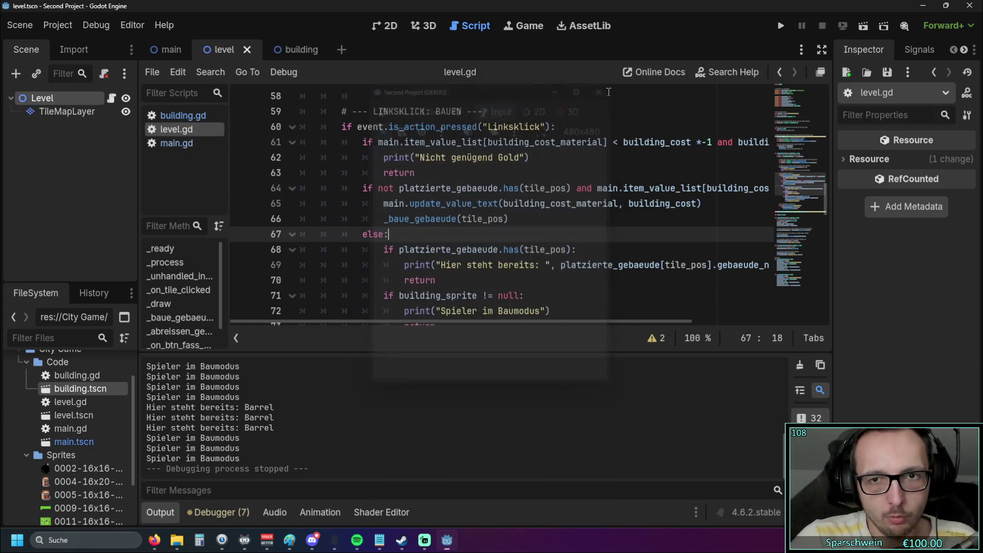
left_click_drag(476, 322, 503, 322)
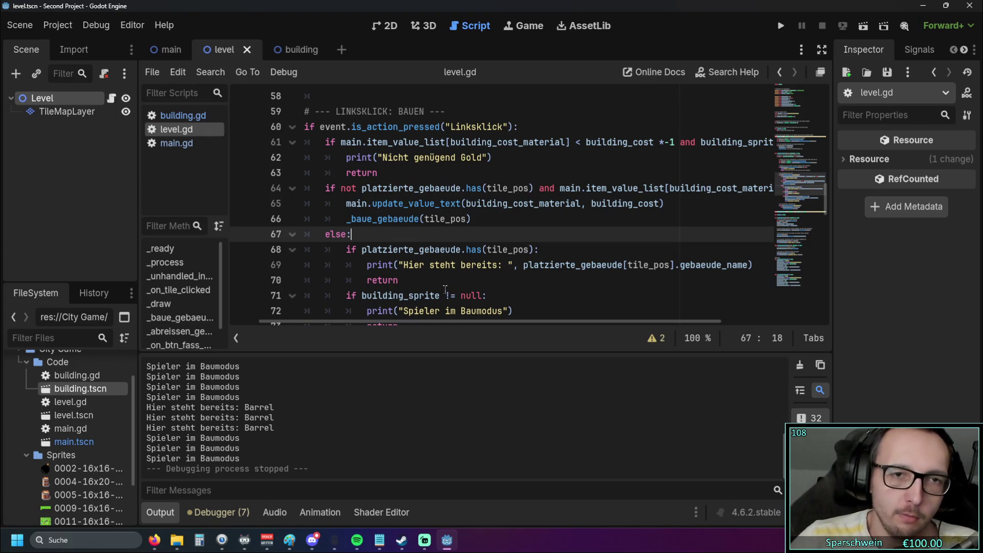
mouse_move(432, 324)
left_mouse_down()
mouse_move(535, 331)
mouse_move(357, 323)
mouse_move(603, 325)
mouse_move(470, 329)
mouse_move(520, 334)
mouse_move(417, 326)
mouse_move(517, 318)
mouse_move(447, 322)
left_mouse_up()
mouse_move(505, 273)
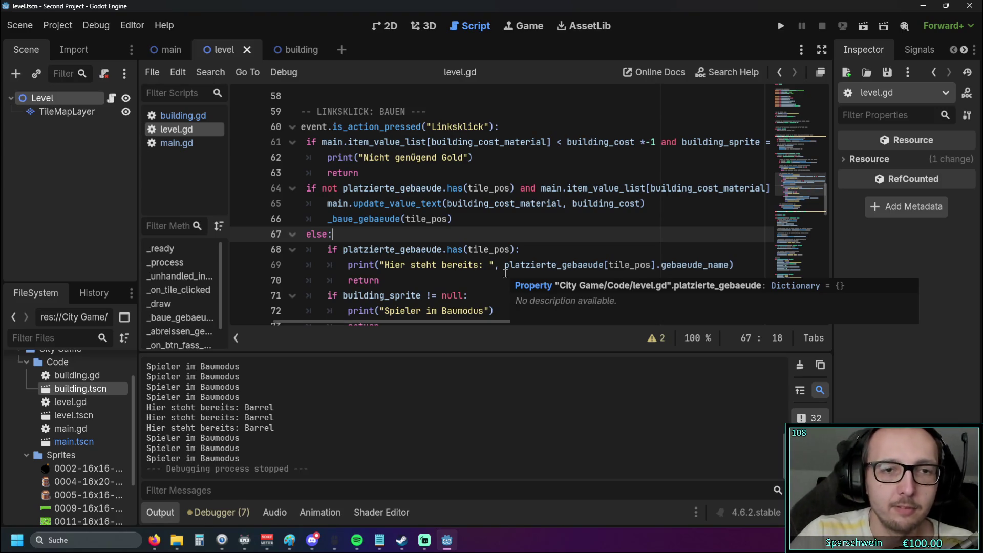
mouse_move(441, 325)
left_mouse_down()
mouse_move(465, 322)
mouse_move(428, 318)
mouse_move(521, 313)
mouse_move(418, 314)
mouse_move(531, 317)
mouse_move(427, 320)
left_mouse_up()
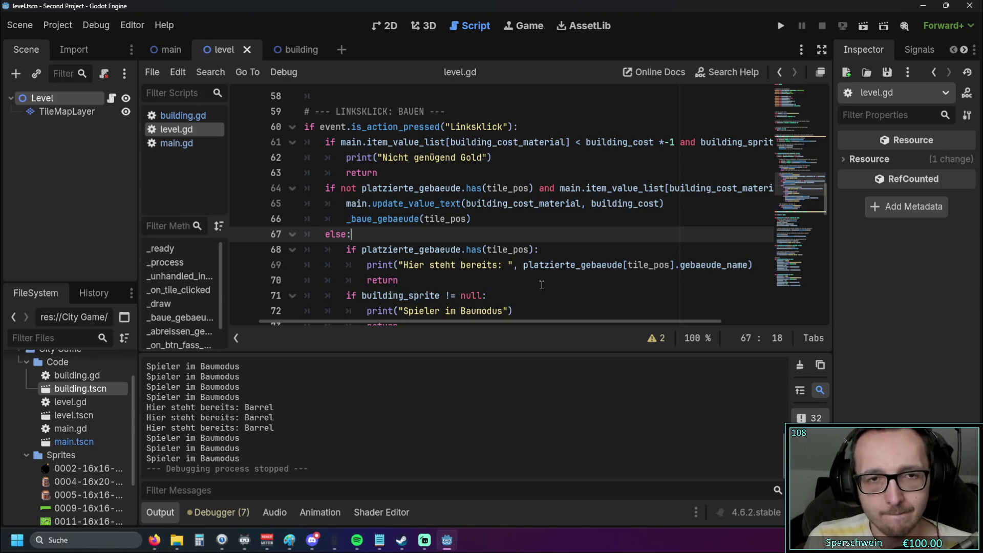
mouse_move(450, 322)
left_mouse_down()
mouse_move(536, 321)
mouse_move(367, 329)
left_mouse_up()
left_click(684, 142)
left_click(494, 244)
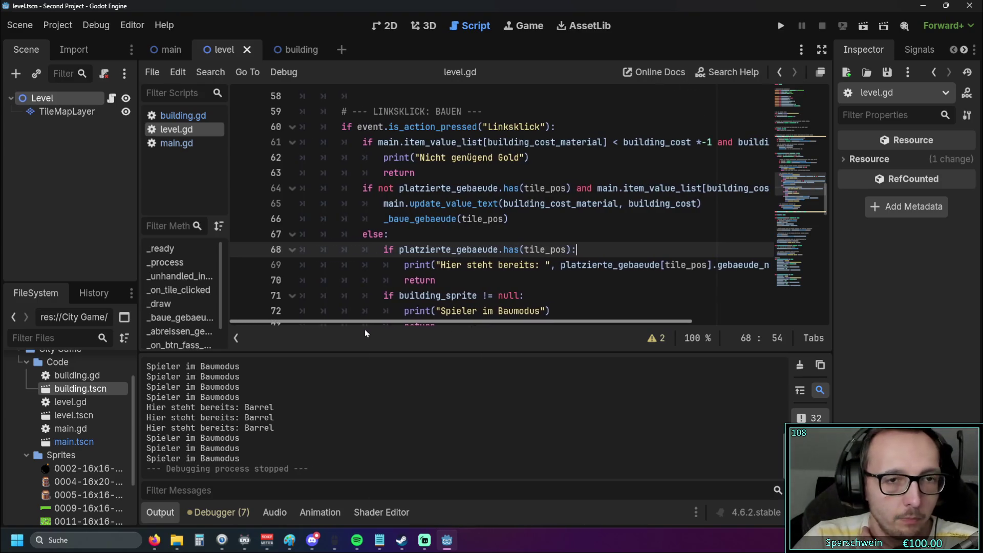
left_click_drag(437, 173, 286, 145)
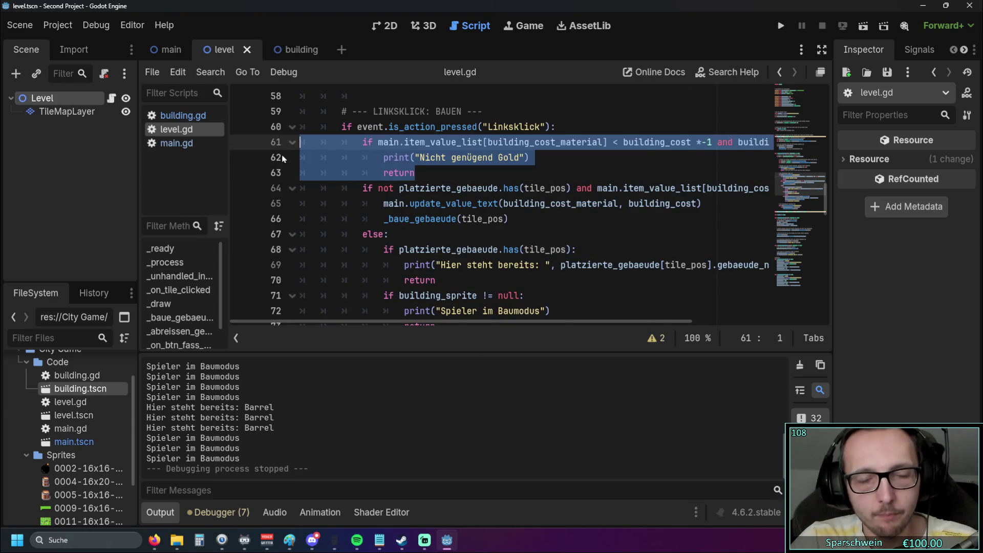
Step: Move the gold-check block into the else branch and remove the extra indent from its if
key("BackSpace")
key("BackSpace")
left_click(432, 189)
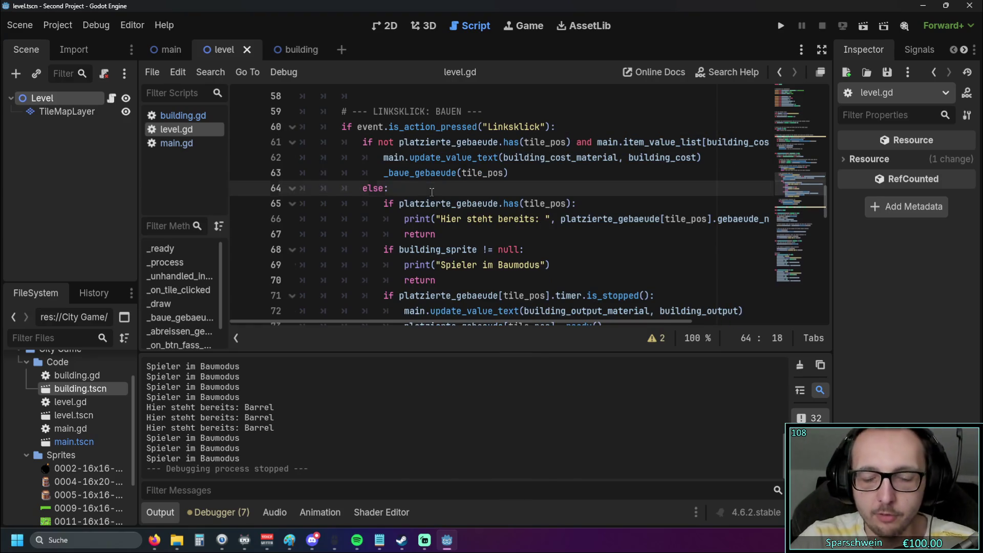
key("Return")
key("ctrl+v")
left_click(445, 203)
key("BackSpace")
key("BackSpace")
key("BackSpace")
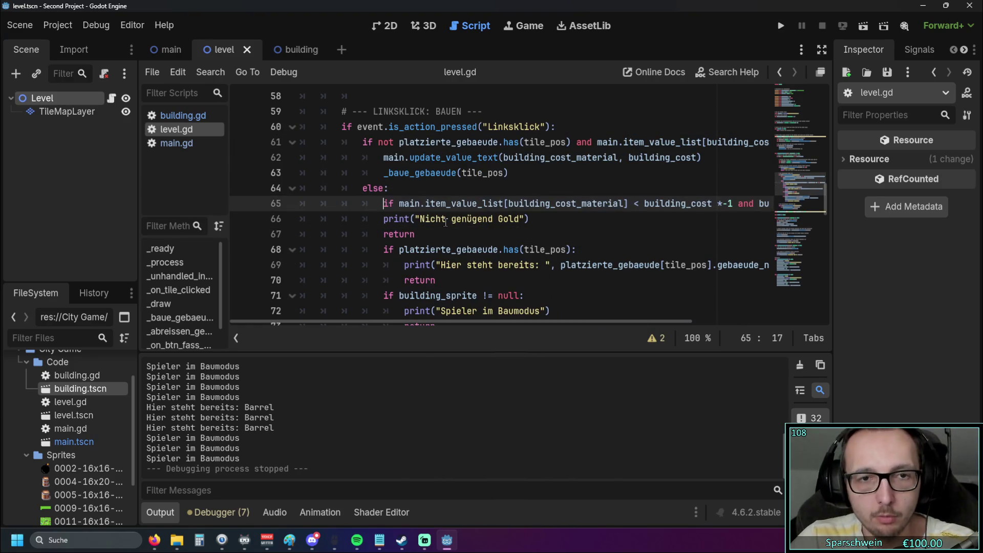
Step: Indent the print and return lines under the gold check with Tab
left_click(459, 250)
left_click_drag(445, 322, 546, 310)
scroll(405, 302, "left", 5)
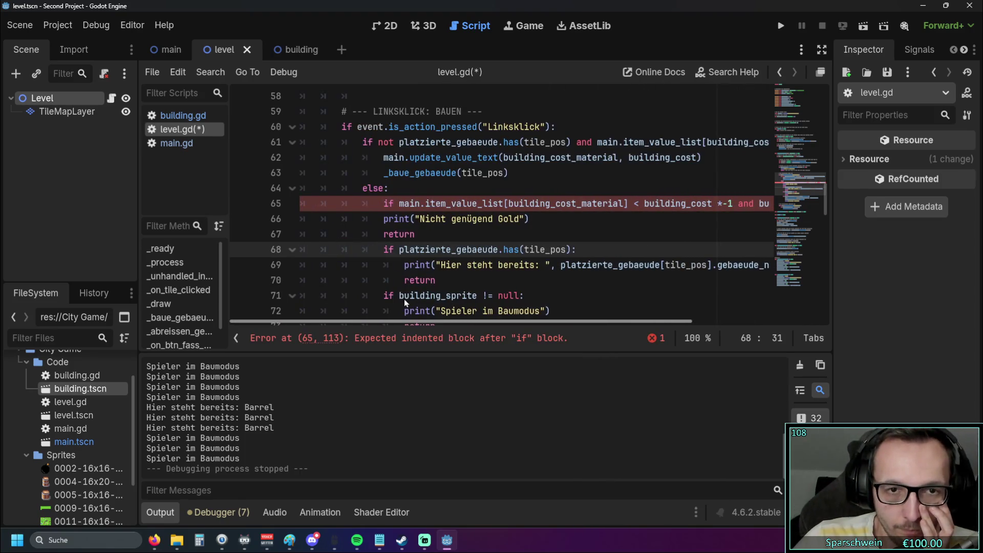
left_click(376, 226)
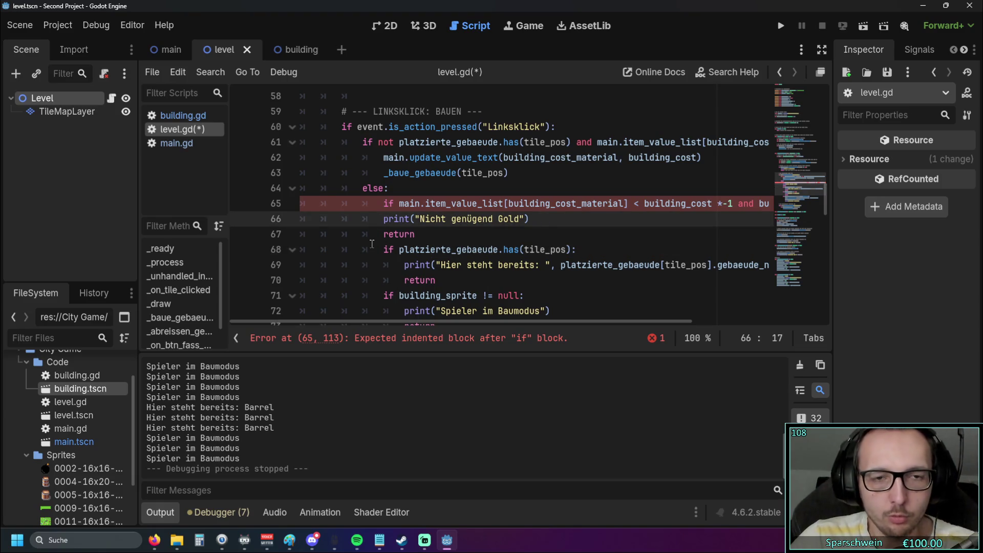
key("Tab")
left_click_drag(374, 249, 374, 241)
key("Tab")
Step: Remove 'and building_sprite == null' from the gold check condition
left_click(480, 280)
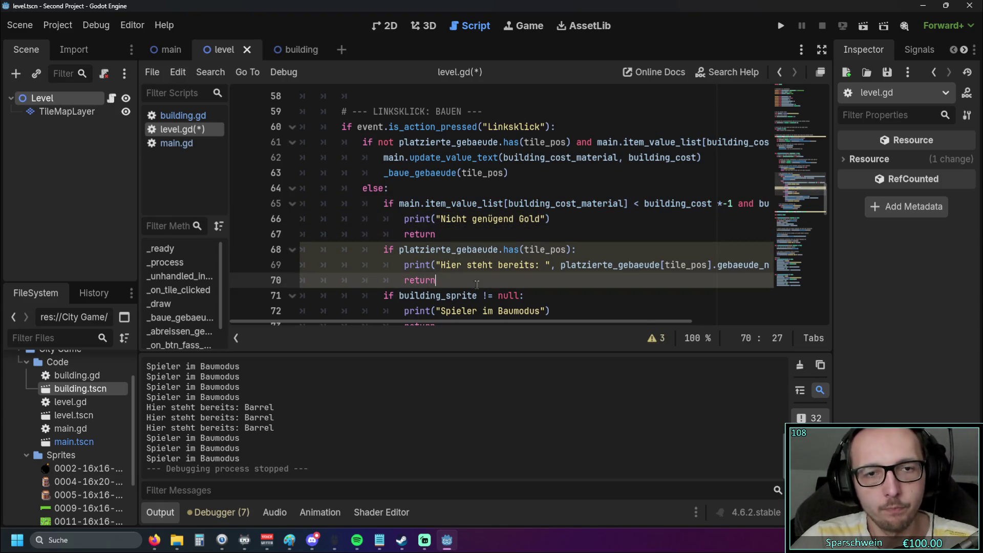
left_click(527, 296)
mouse_move(492, 322)
left_mouse_down()
mouse_move(616, 320)
mouse_move(517, 307)
mouse_move(674, 313)
left_mouse_up()
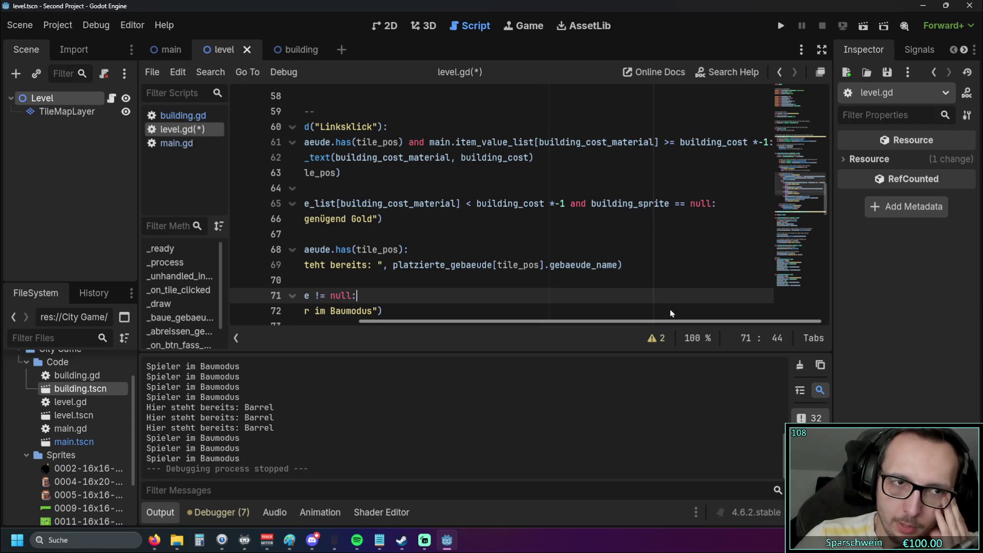
mouse_move(670, 313)
left_mouse_down()
mouse_move(537, 322)
mouse_move(653, 332)
left_mouse_up()
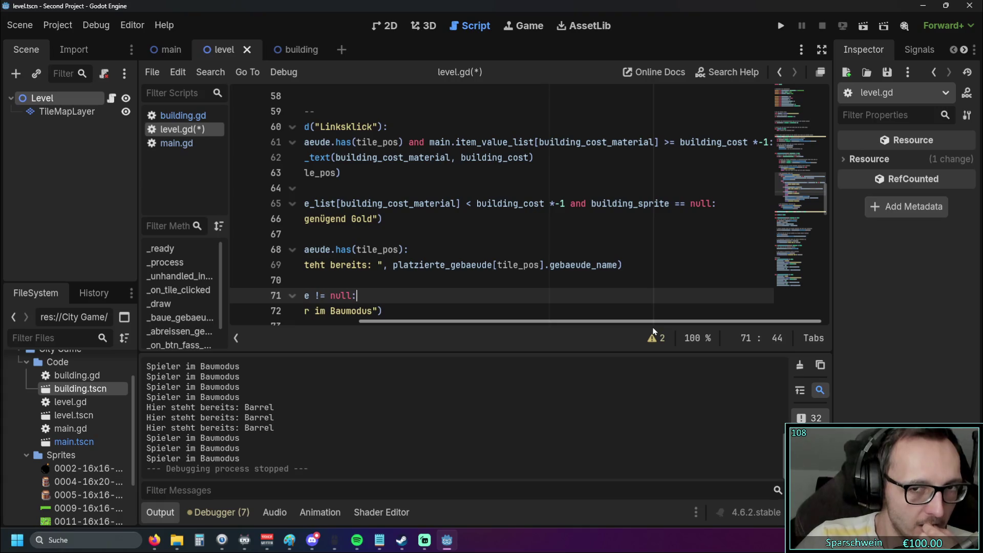
left_click_drag(711, 206, 574, 213)
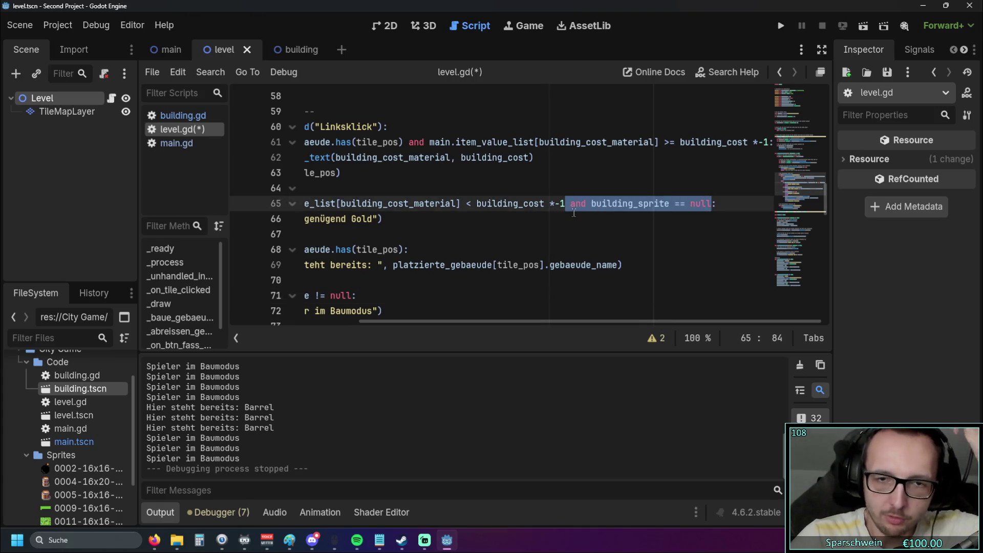
key("BackSpace")
key("BackSpace")
Step: Save level.gd and launch the game for testing
left_click_drag(507, 321, 403, 321)
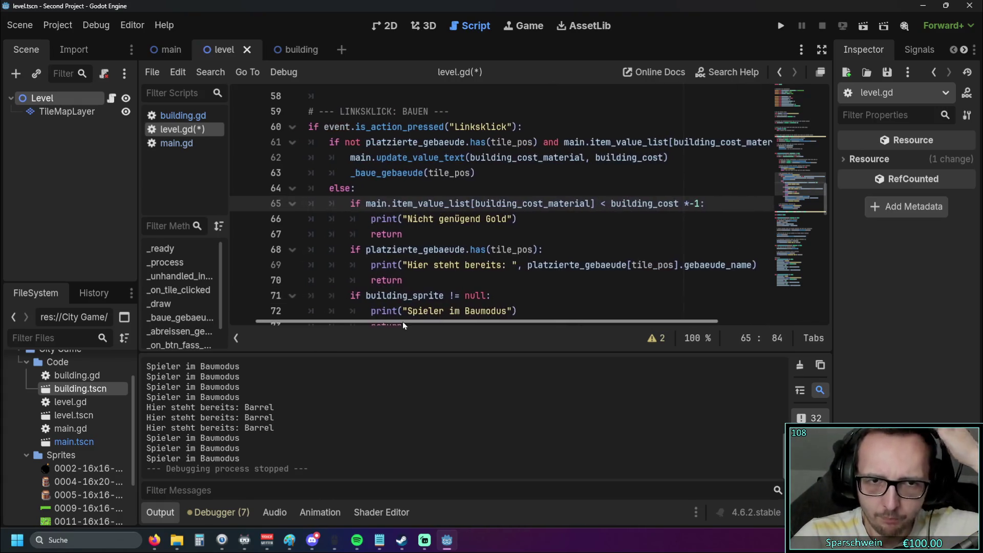
left_click(589, 249)
left_click(781, 26)
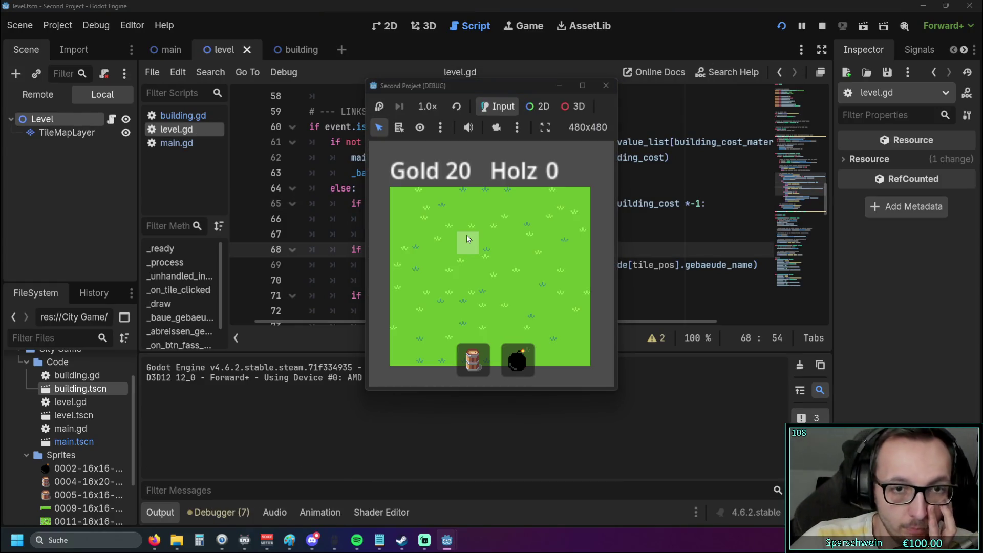
Step: Build barrels on tiles (1, 2) and (3, 2), click further tiles to trigger 'Nicht genügend Gold', then stop with F8
left_click(434, 253)
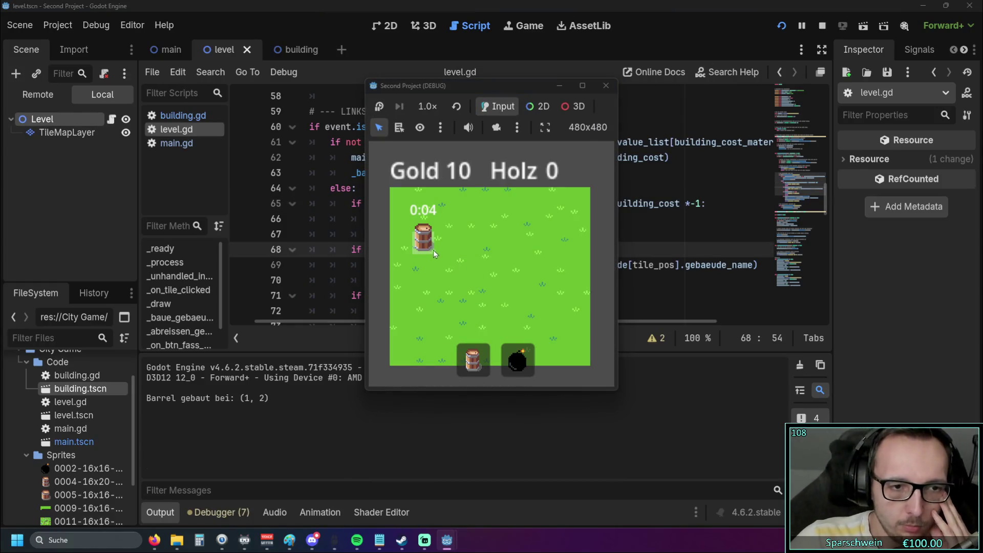
left_click(475, 245)
left_click(506, 245)
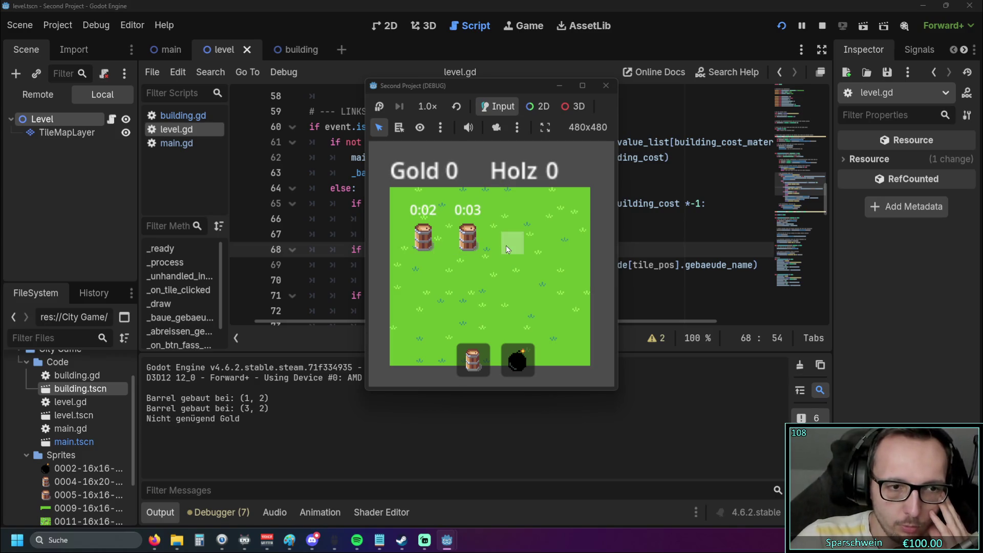
left_click(506, 247)
left_click(506, 248)
left_click(470, 247)
left_click(471, 247)
left_click(471, 250)
left_click(471, 249)
left_click(471, 250)
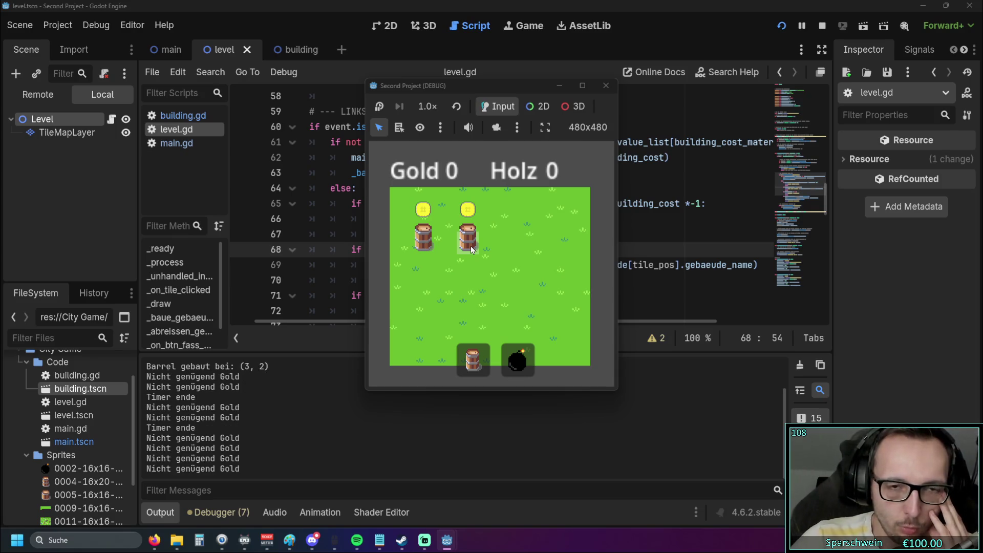
key("F8")
mouse_move(471, 321)
left_mouse_down()
mouse_move(521, 317)
mouse_move(454, 313)
mouse_move(481, 312)
left_mouse_up()
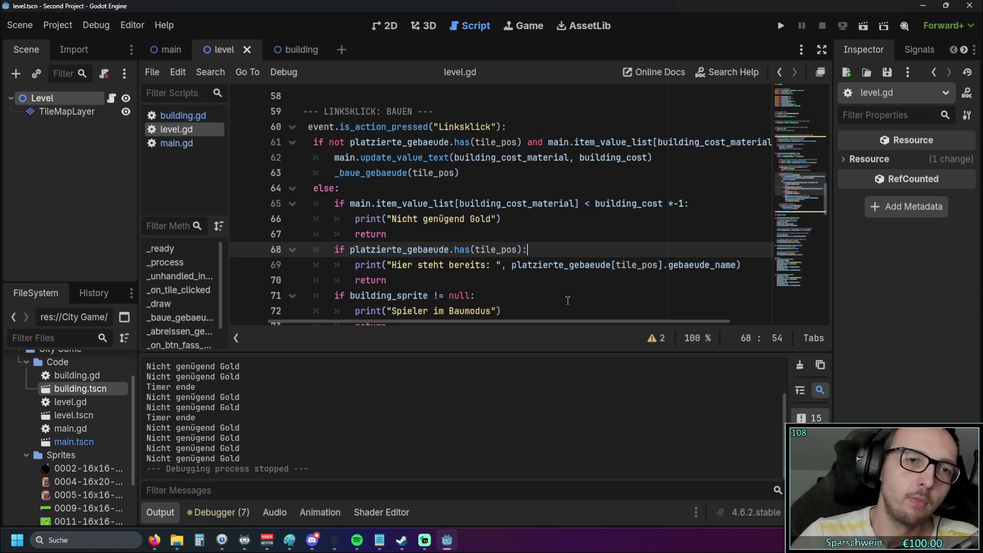
Step: Insert a new line starting with 'if' below line 60 at the top of the left-click block
mouse_move(462, 323)
left_mouse_down()
mouse_move(564, 324)
mouse_move(419, 321)
left_mouse_up()
left_click(561, 129)
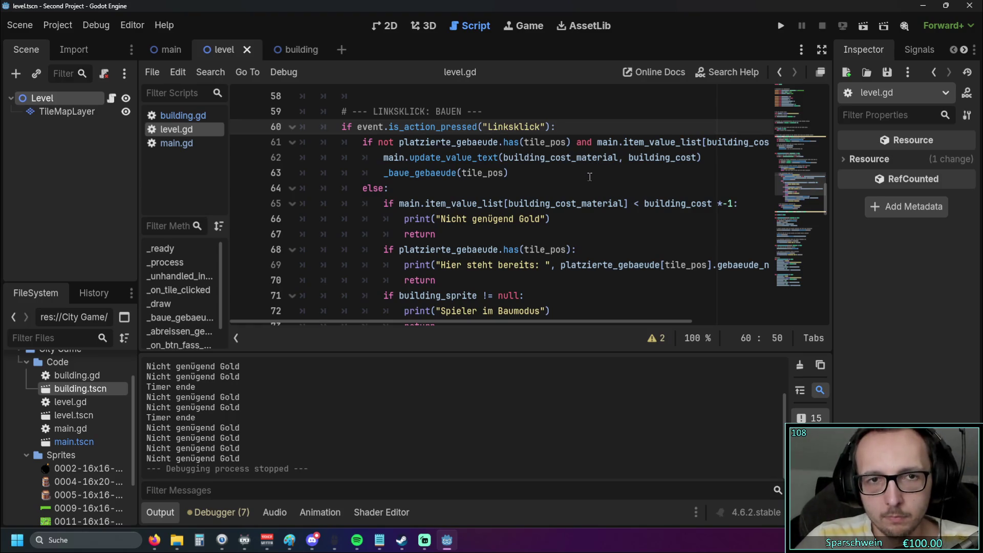
key("Return")
type("if")
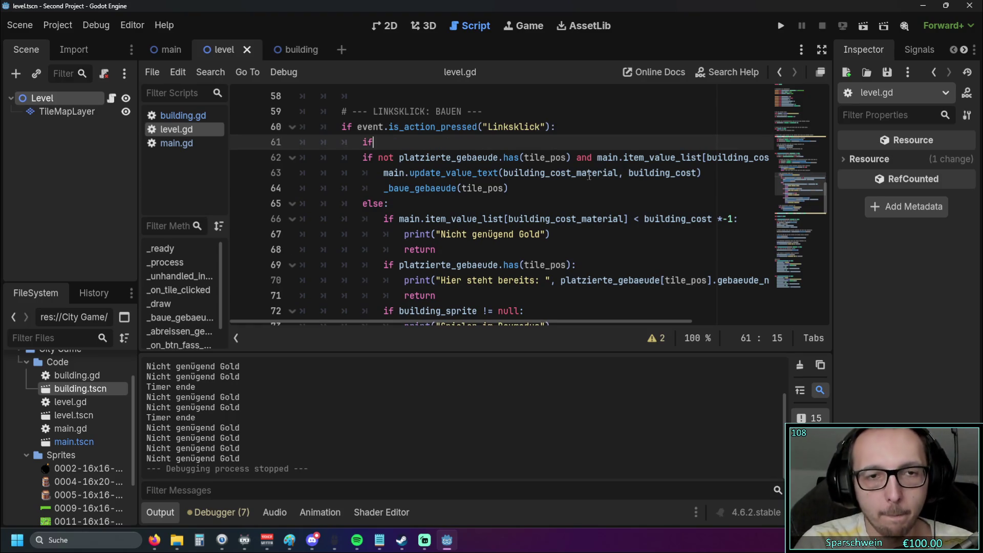
key("Escape")
Step: Complete it as 'if platzierte_gebaeude.has(tile_pos):' with a 'pass' body, copying the condition from line 62
left_click_drag(399, 157, 570, 158)
key("ctrl+c")
left_click(402, 143)
key("ctrl+v")
type(":")
key("Return")
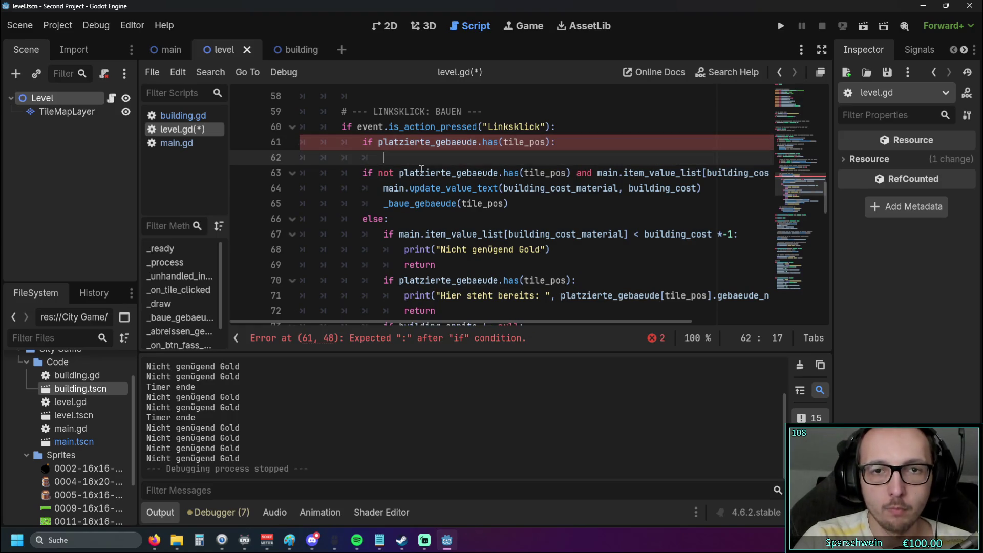
type("pass")
Step: Scroll through level.gd to review the new check against the code below it
left_click(416, 248)
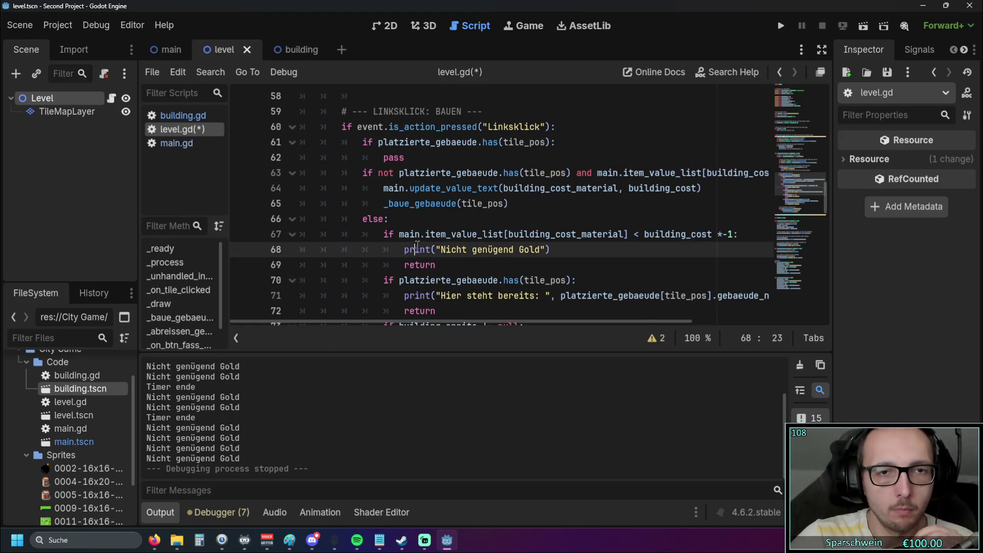
mouse_move(417, 246)
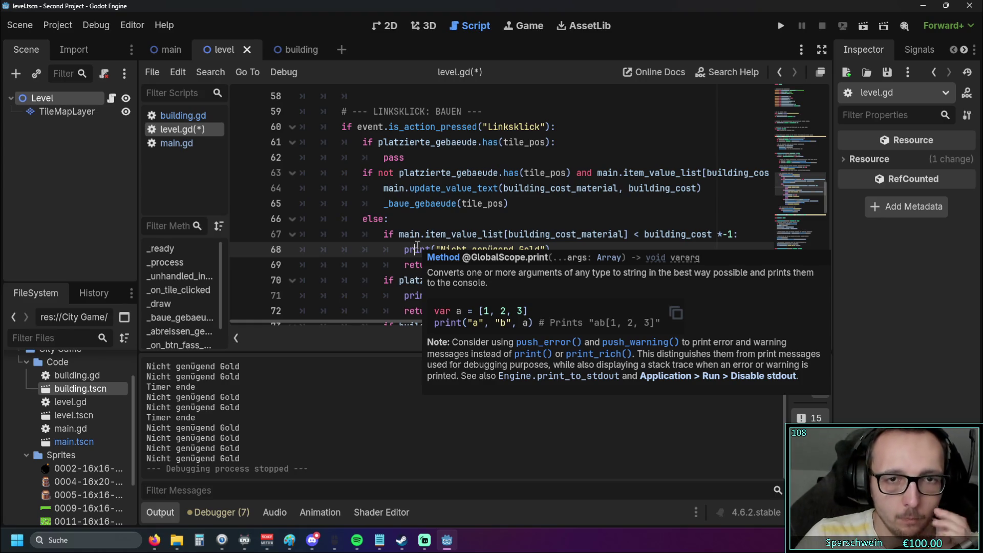
left_click(525, 155)
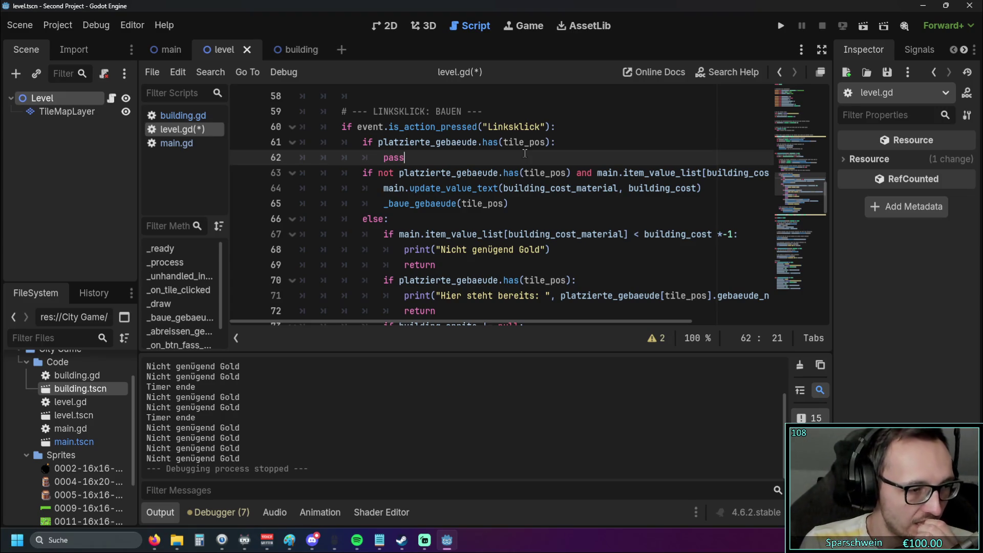
scroll(440, 187, "down", 1)
scroll(440, 187, "up", 1)
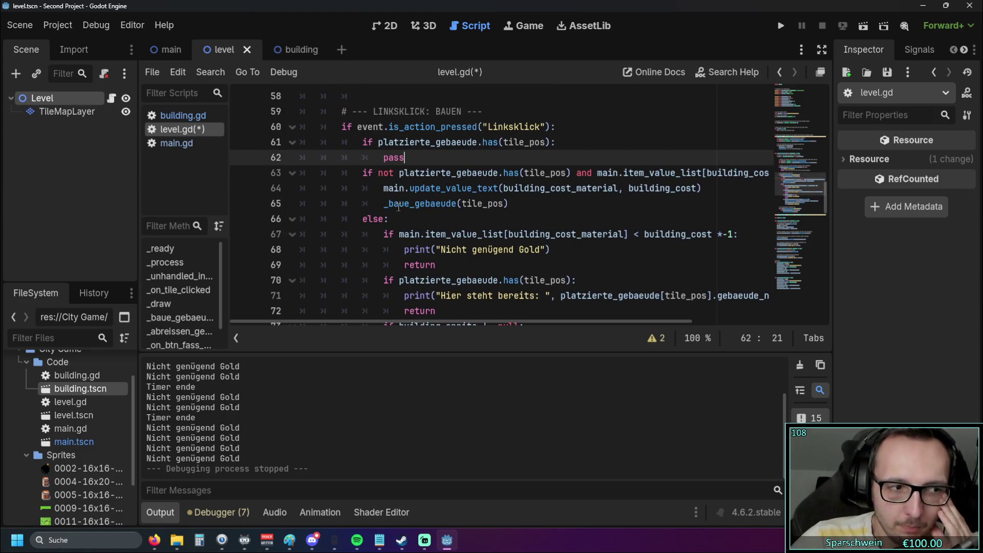
scroll(397, 205, "down", 1)
scroll(394, 205, "up", 1)
mouse_move(391, 204)
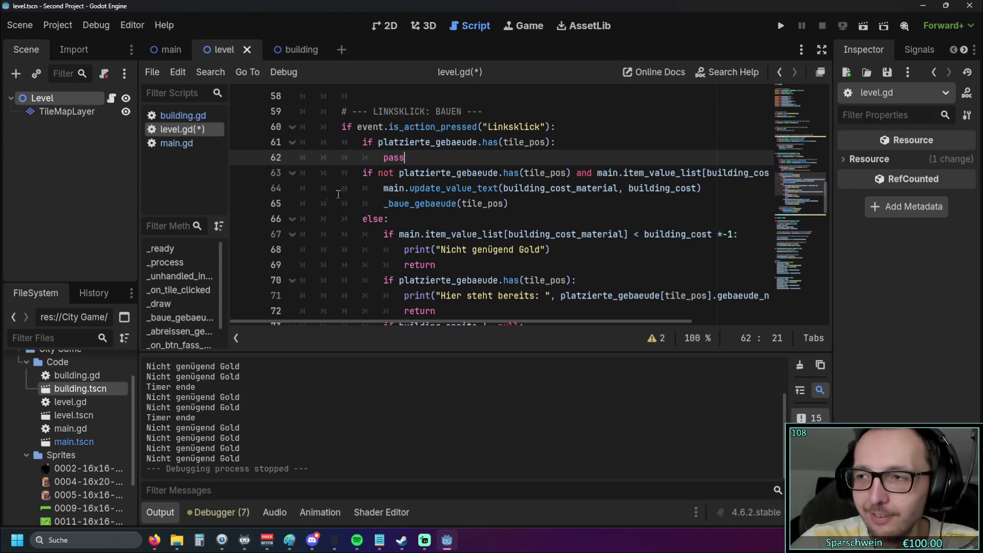
scroll(435, 189, "up", 1)
scroll(439, 191, "down", 1)
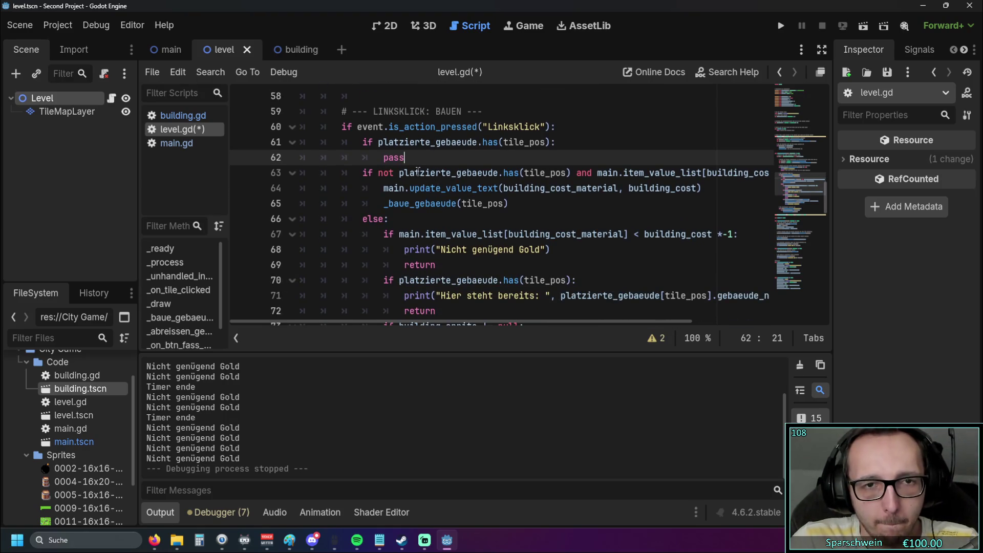
scroll(445, 215, "down", 1)
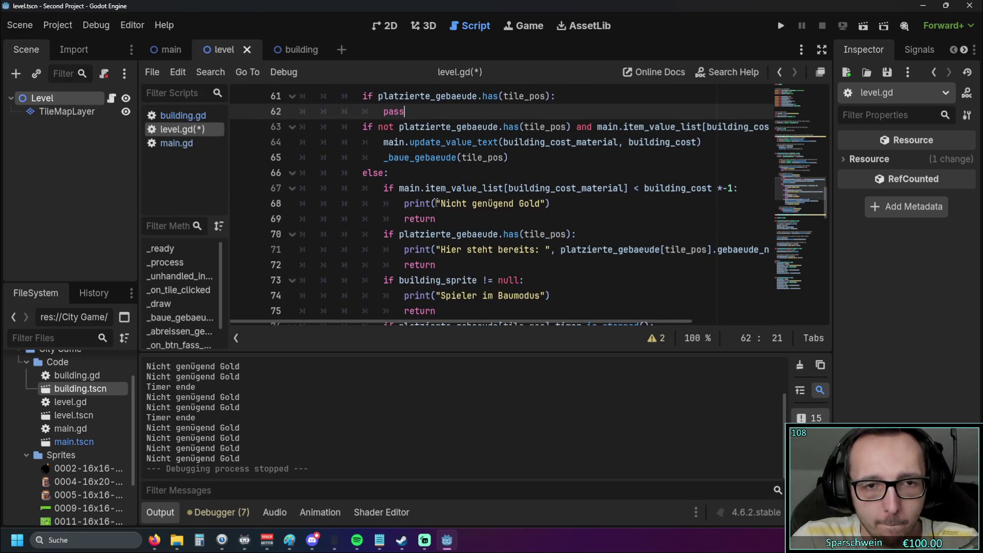
scroll(436, 204, "up", 1)
scroll(452, 205, "down", 1)
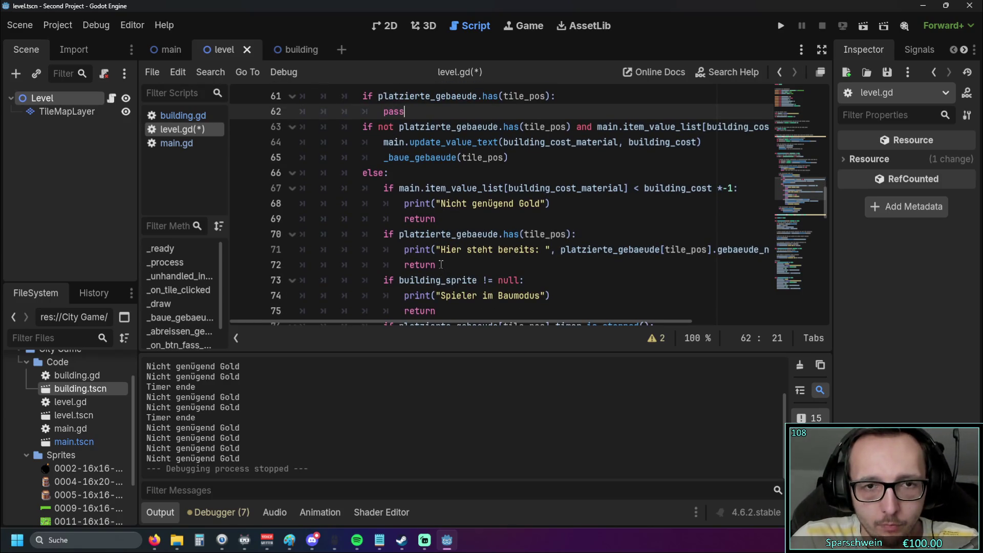
scroll(440, 264, "up", 1)
scroll(439, 262, "down", 1)
scroll(438, 262, "up", 1)
scroll(438, 262, "down", 1)
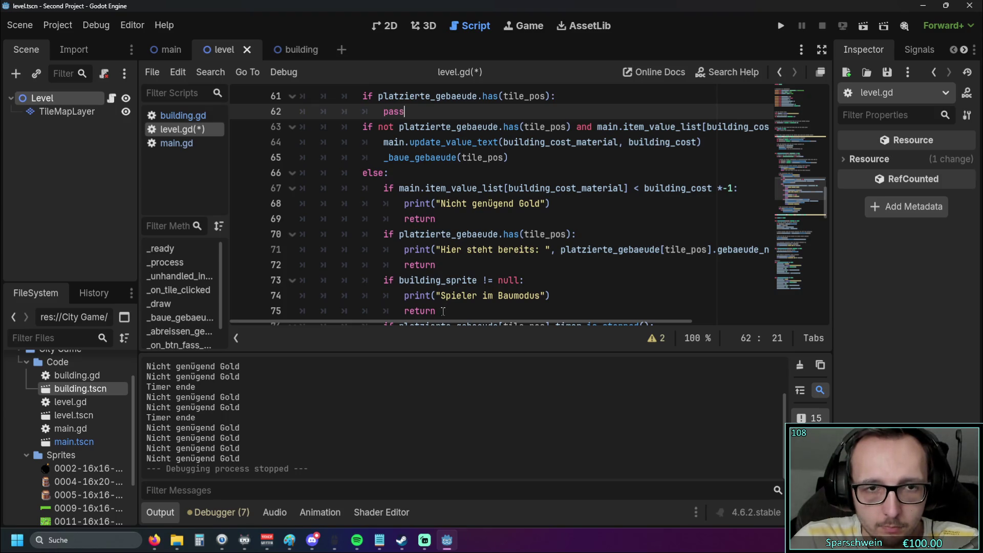
scroll(441, 311, "up", 1)
scroll(449, 266, "down", 1)
scroll(449, 266, "up", 1)
scroll(448, 266, "down", 1)
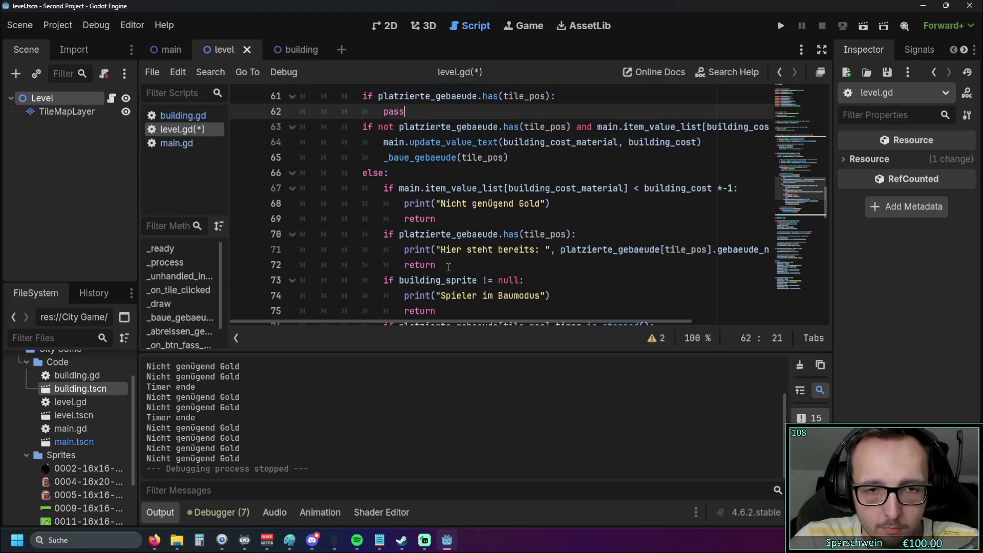
Step: Review the occupied-tile check, gold update and build lines in level.gd before restructuring
left_click(441, 311)
key("shift+Up")
key("shift+Up")
key("shift+Up")
key("shift+Home")
key("shift+Home")
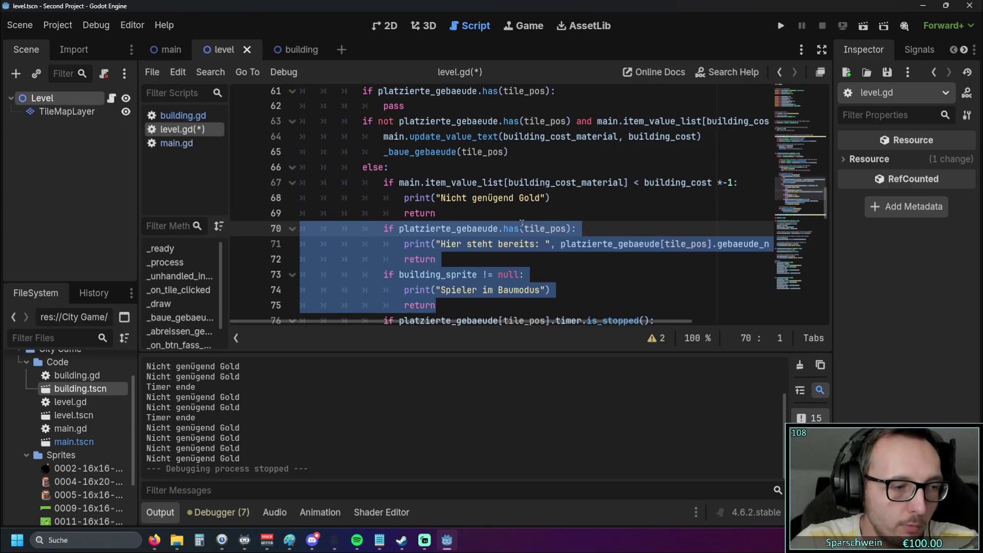
scroll(521, 225, "up", 1)
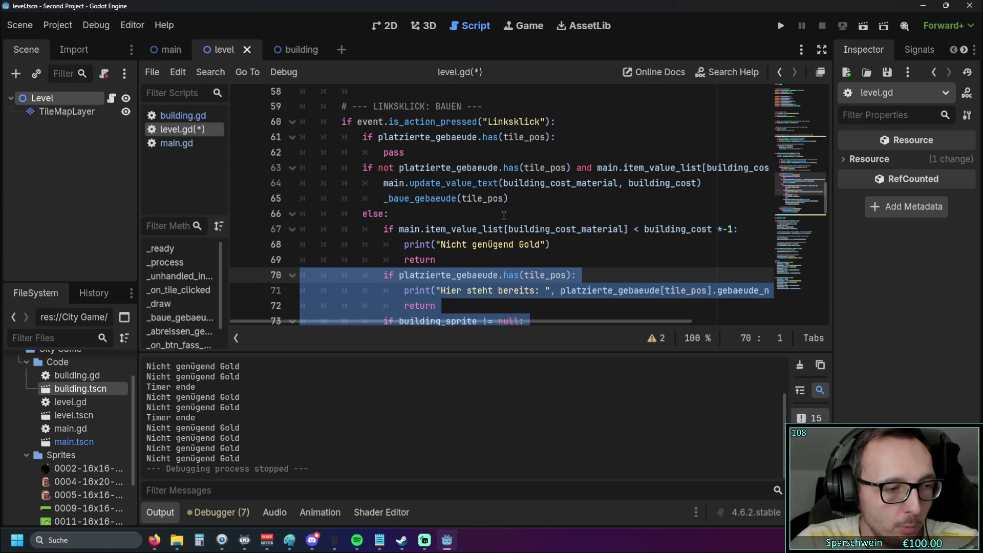
scroll(504, 216, "down", 1)
scroll(504, 216, "up", 1)
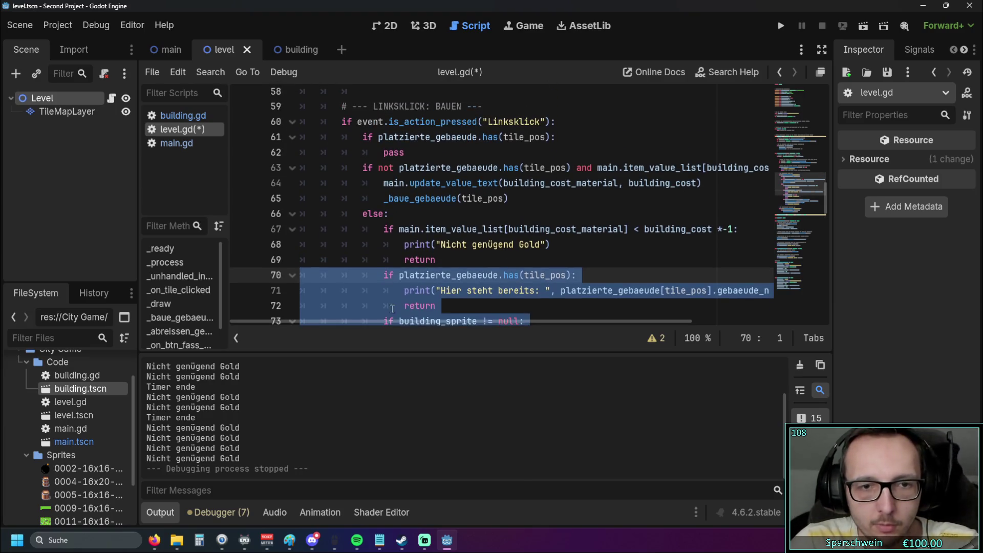
mouse_move(399, 322)
left_mouse_down()
mouse_move(438, 317)
mouse_move(313, 306)
left_mouse_up()
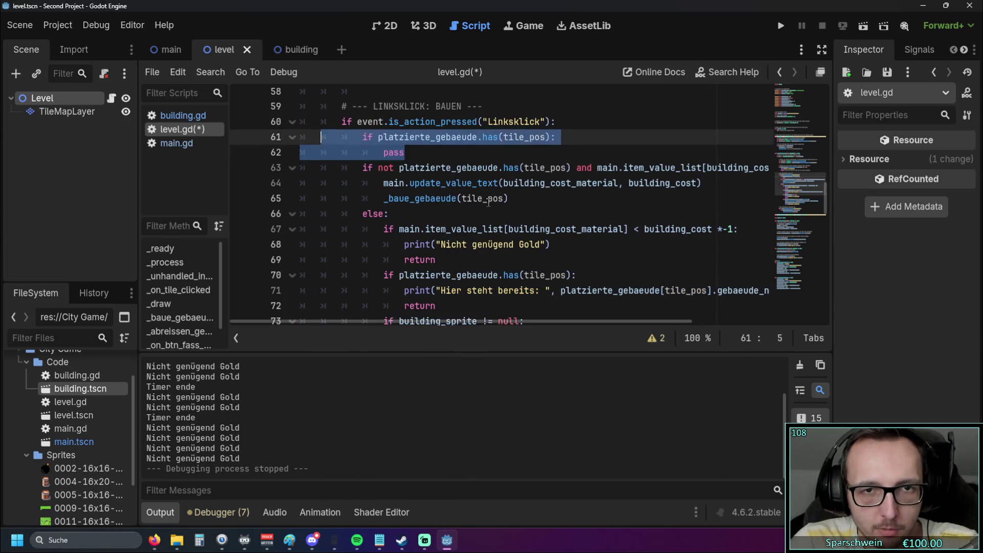
left_click(485, 198)
left_click_drag(470, 321, 506, 321)
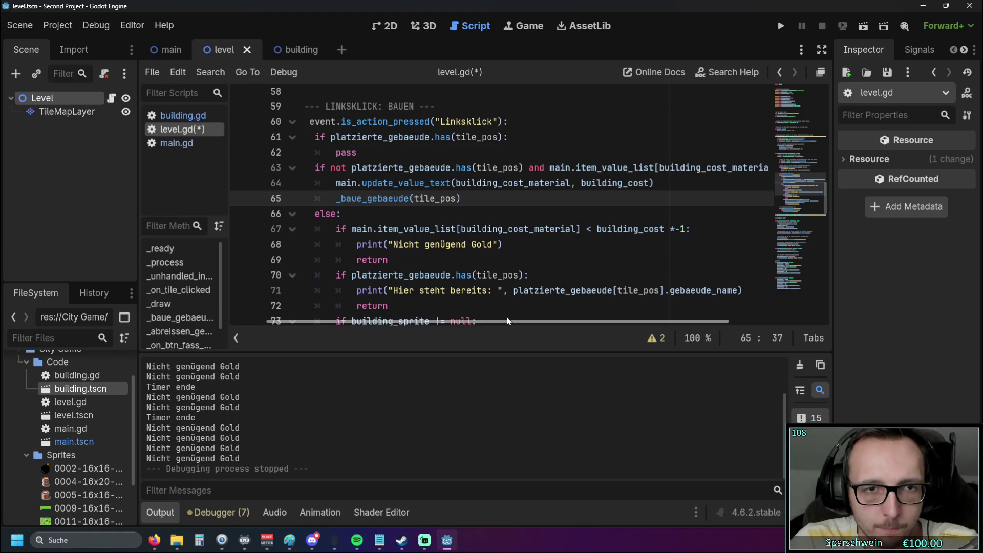
mouse_move(507, 318)
left_mouse_down()
mouse_move(522, 316)
mouse_move(506, 317)
left_mouse_up()
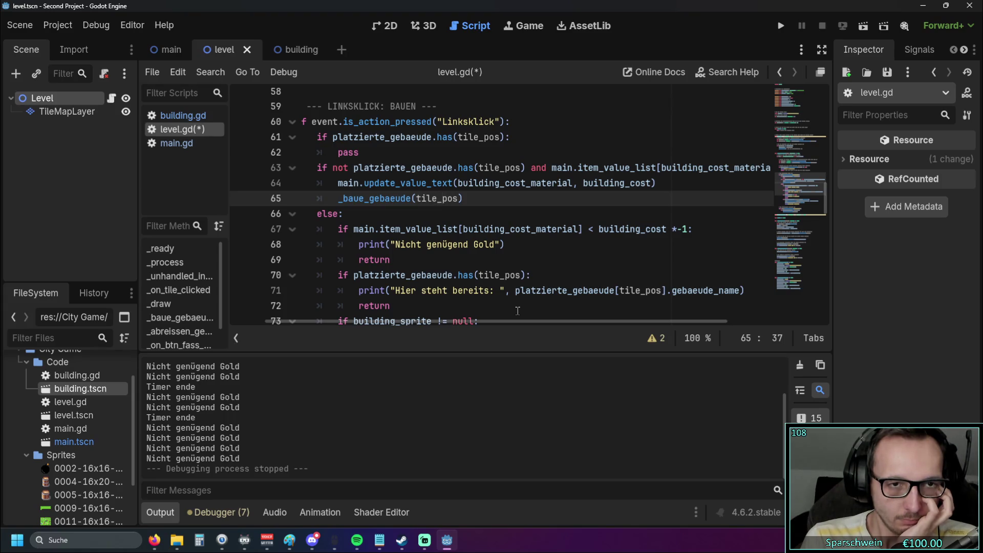
left_click_drag(454, 321, 444, 322)
left_click_drag(348, 167, 501, 167)
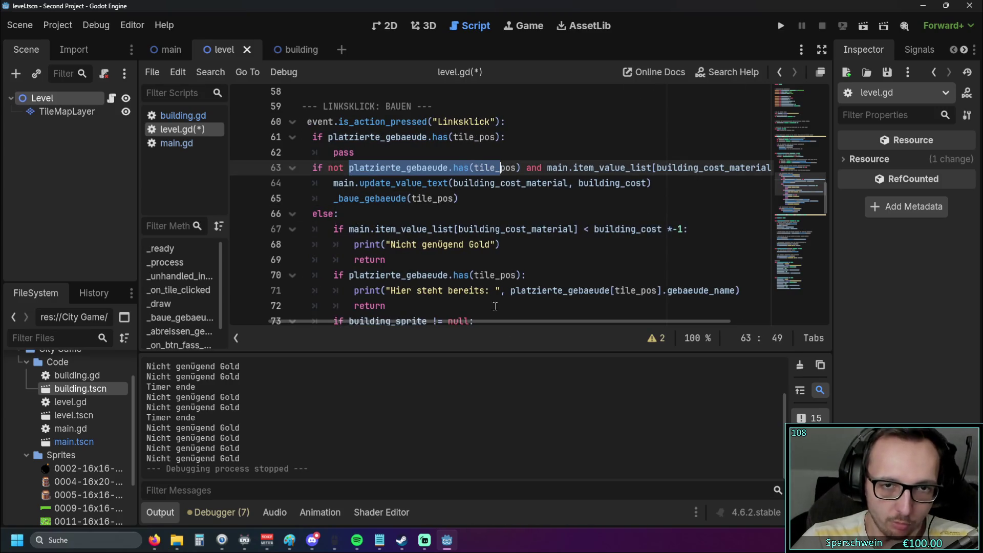
left_click_drag(335, 183, 511, 199)
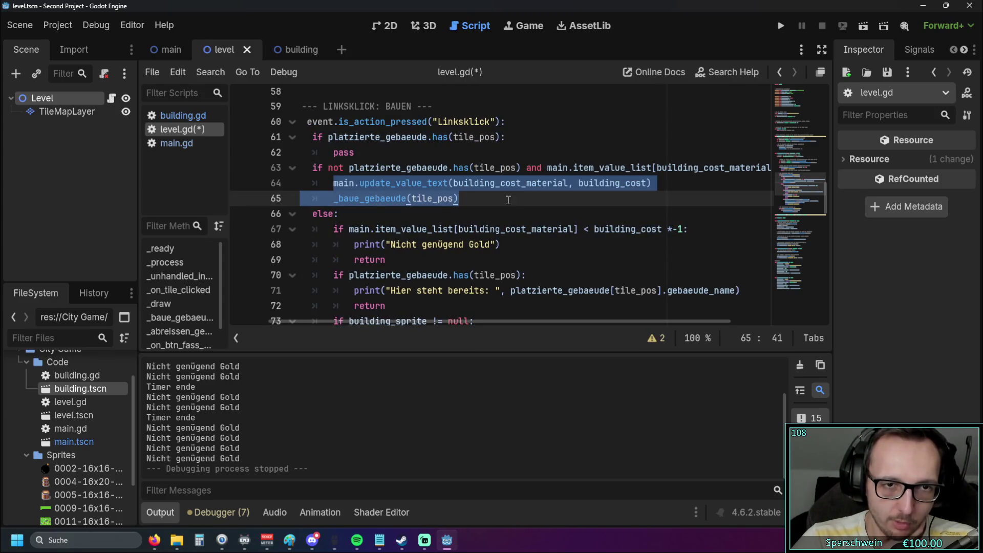
left_click(511, 199)
mouse_move(410, 322)
left_mouse_down()
mouse_move(469, 323)
mouse_move(448, 322)
left_mouse_up()
left_click(650, 167)
left_click(648, 214)
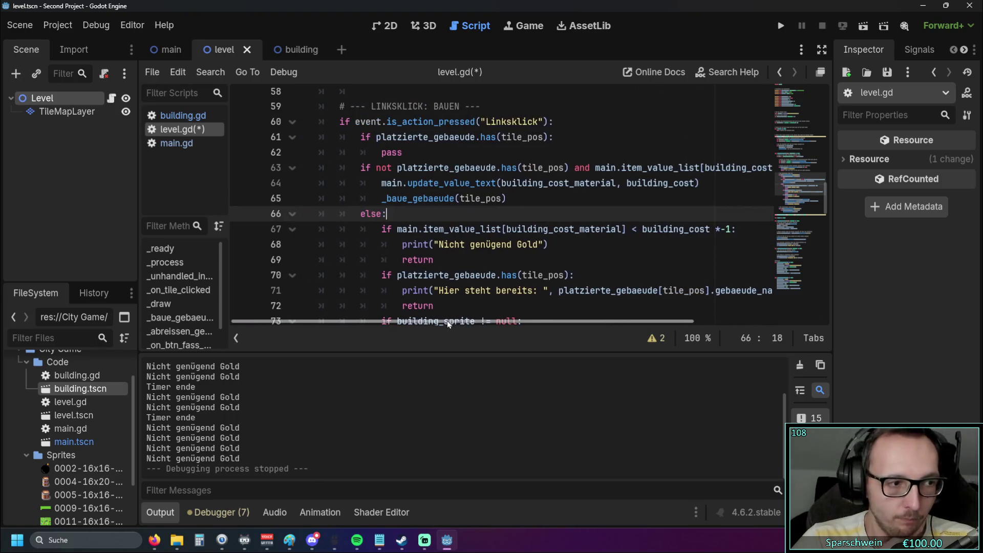
left_click(539, 256)
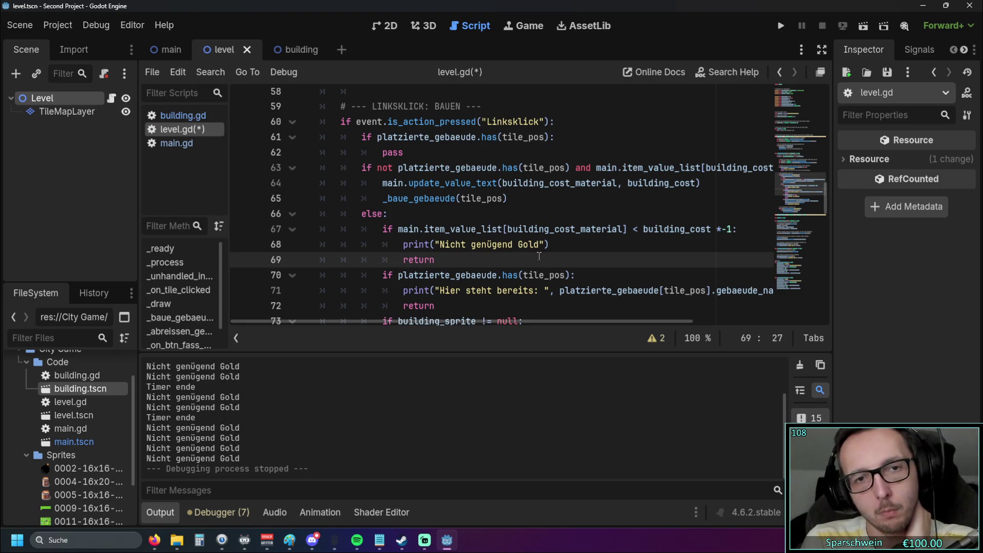
Step: Insert an else: before the gold update call and indent the build call beneath it
left_click(386, 183)
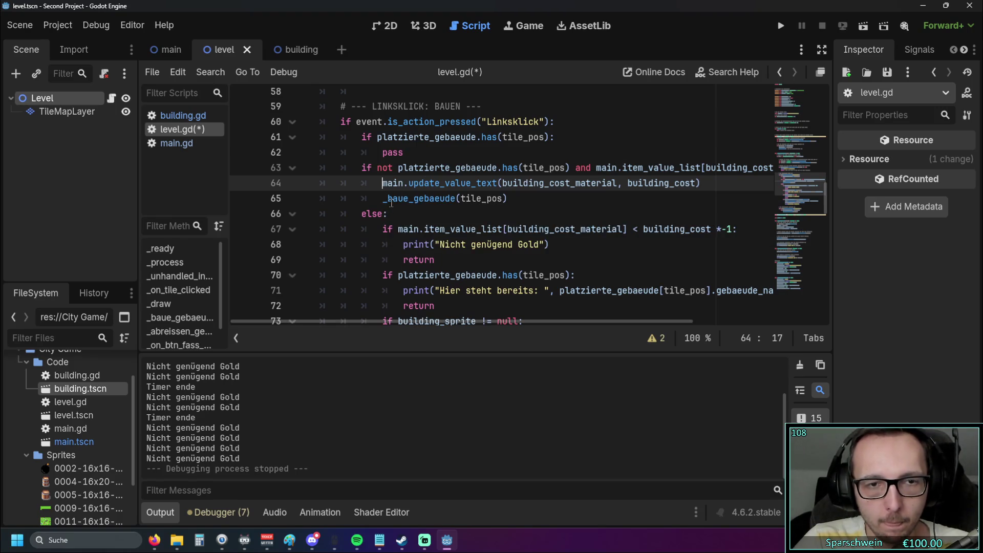
mouse_move(391, 202)
type("else:")
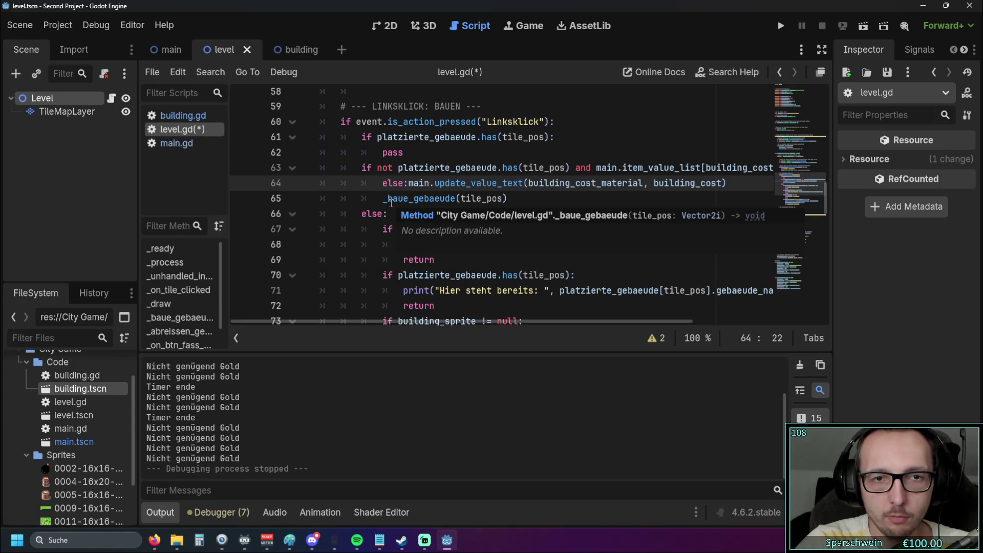
key("Return")
left_click(383, 214)
key("Tab")
left_click(384, 184)
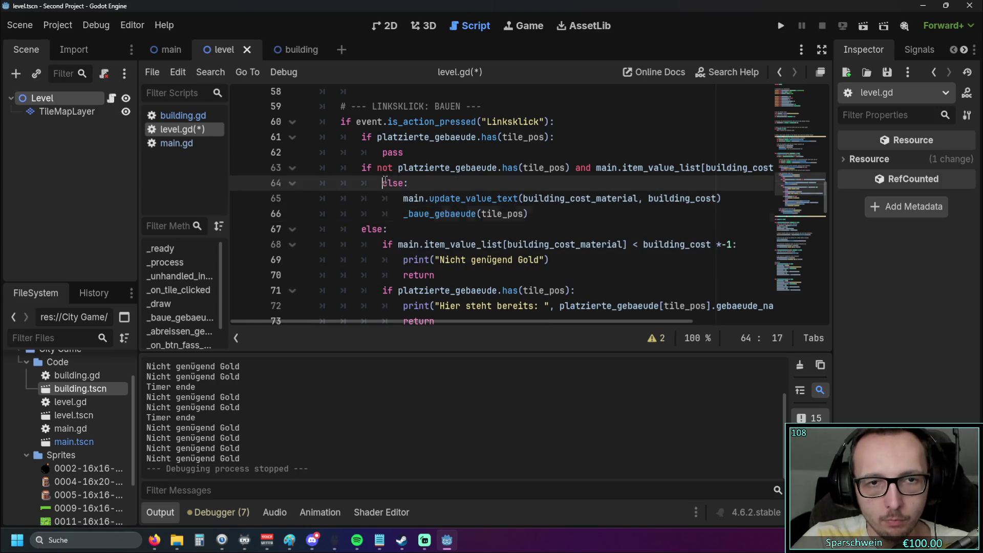
key("Return")
key("Up")
Step: Add an if using the gold comparison cut from line 63, removing the leftover 'and'
type("if")
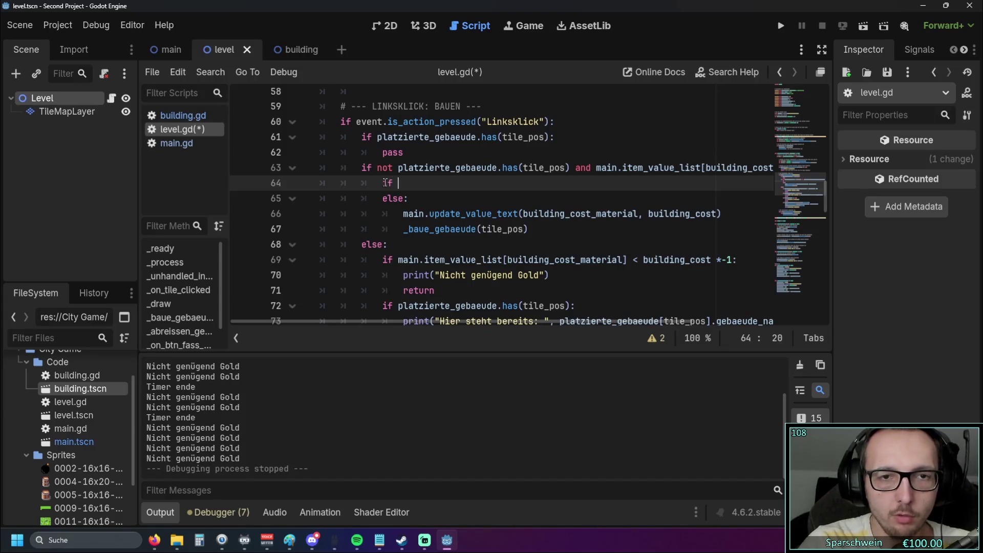
scroll(421, 313, "right", 5)
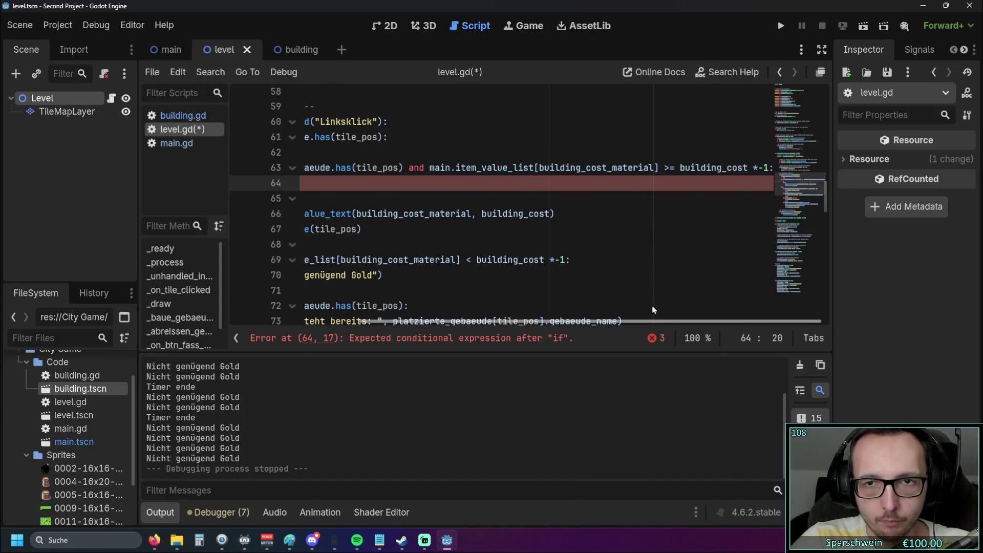
mouse_move(766, 168)
left_mouse_down()
mouse_move(287, 169)
mouse_move(499, 168)
left_mouse_up()
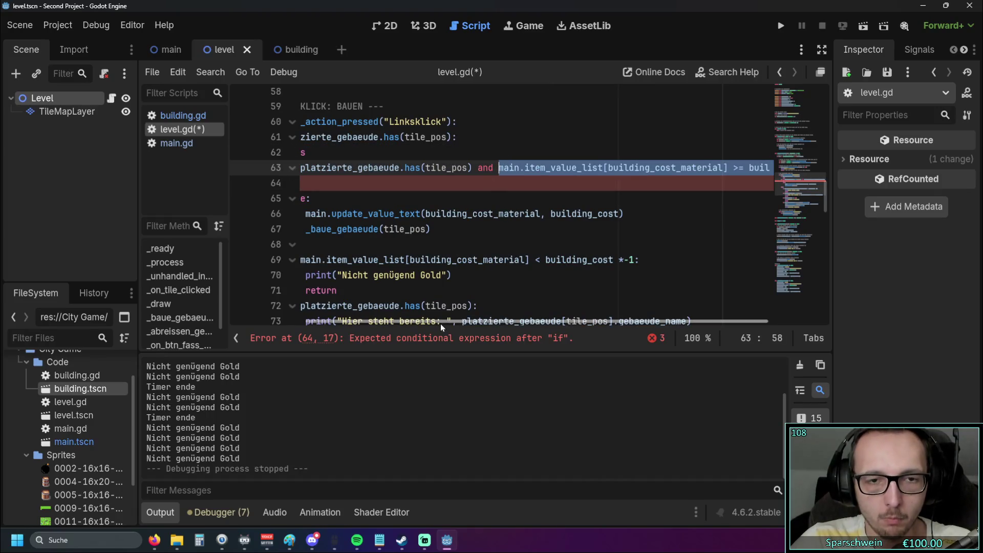
key("ctrl+x")
left_click(389, 183)
key("ctrl+v")
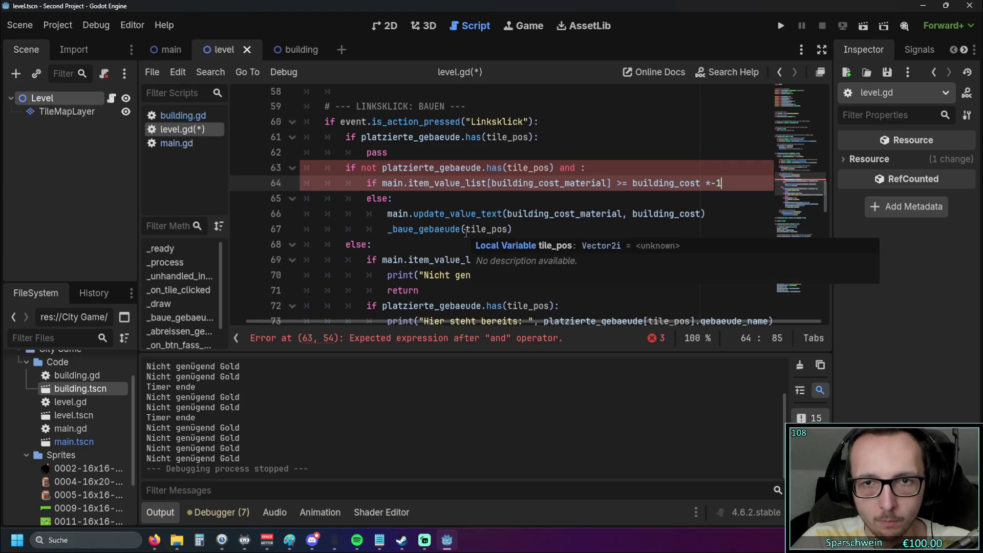
left_click(580, 167)
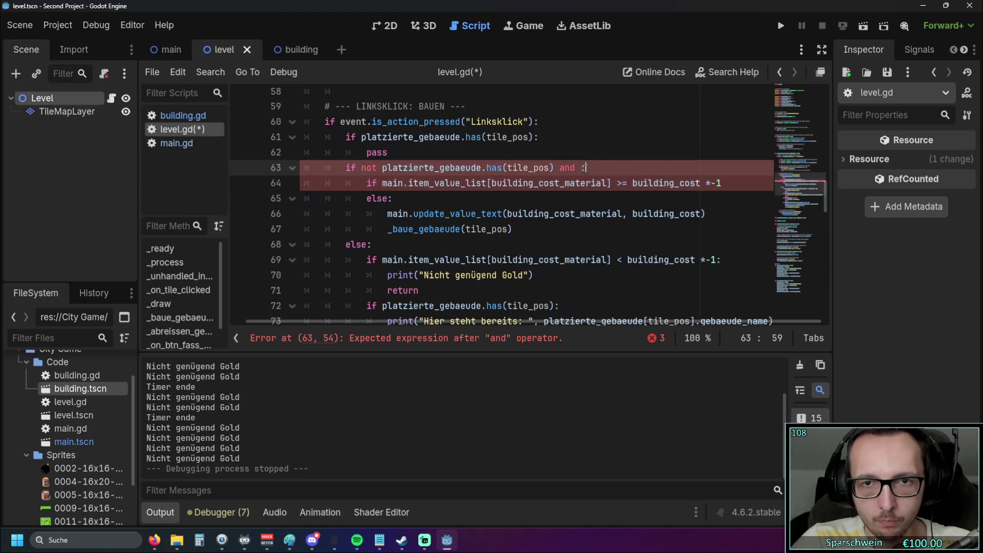
key("BackSpace")
key("BackSpace")
key("BackSpace")
key("Down")
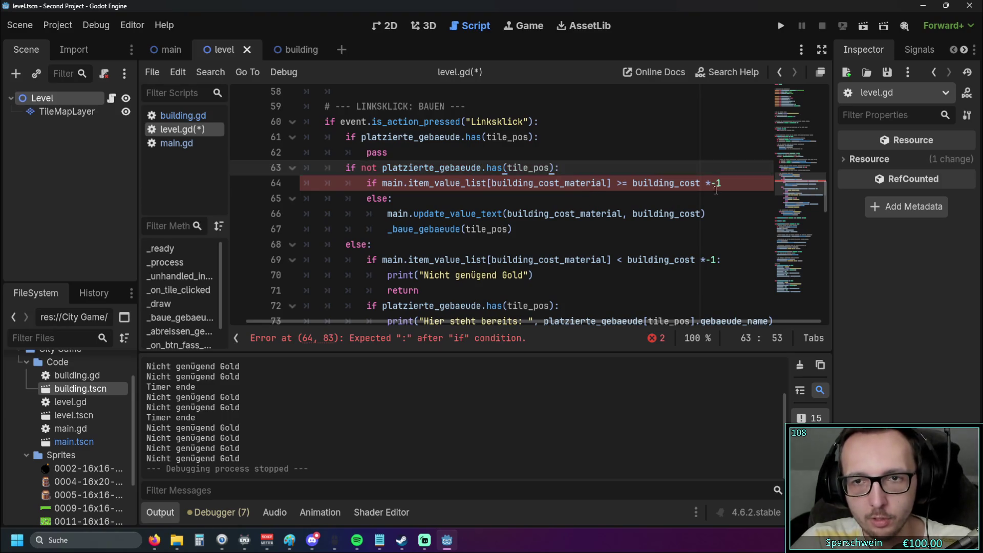
key("End")
type(":")
key("Return")
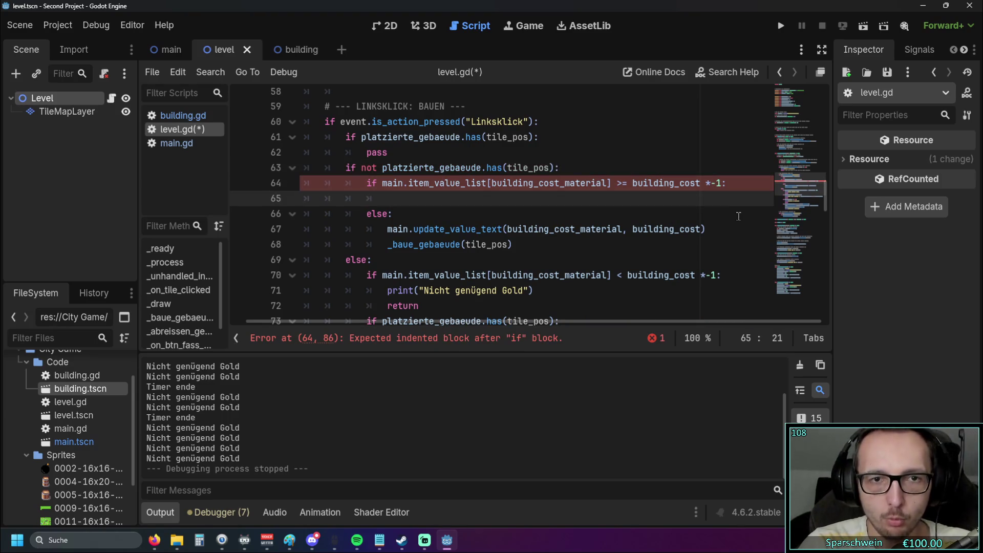
Step: Give the new if a print('Nicht genügend Gold') body and flip its comparison to '<'
left_click_drag(533, 290, 388, 291)
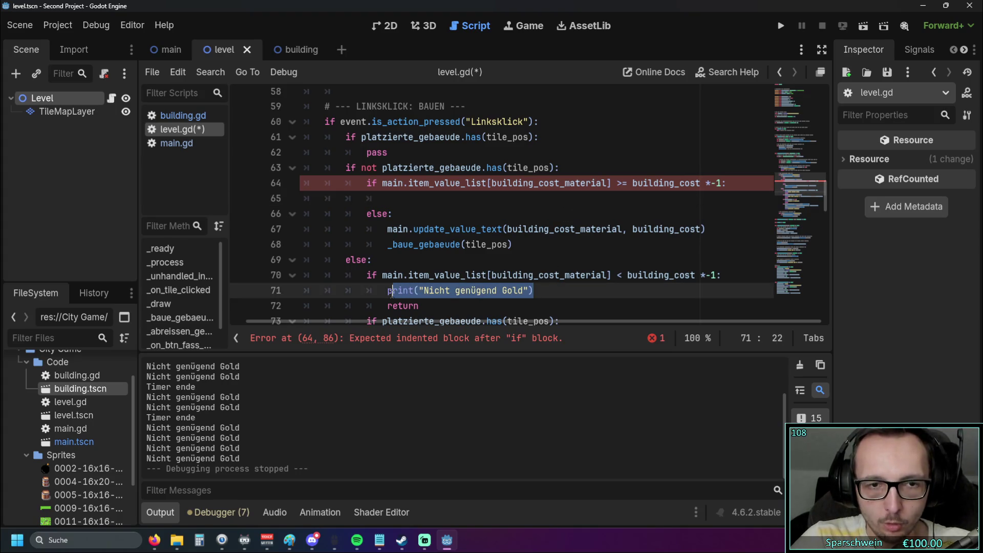
key("ctrl+c")
left_click(421, 195)
key("ctrl+v")
left_click(621, 183)
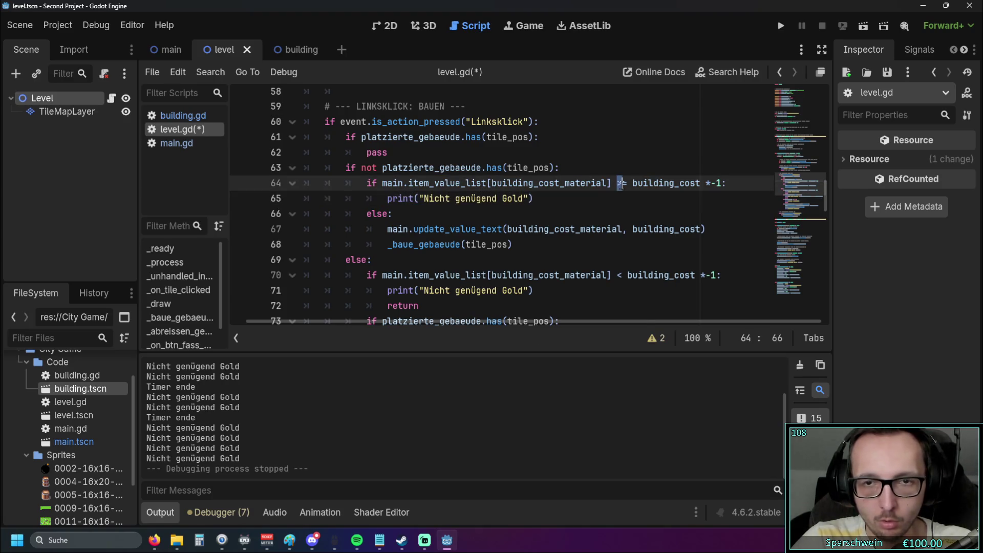
key("BackSpace")
type("<")
left_click(580, 209)
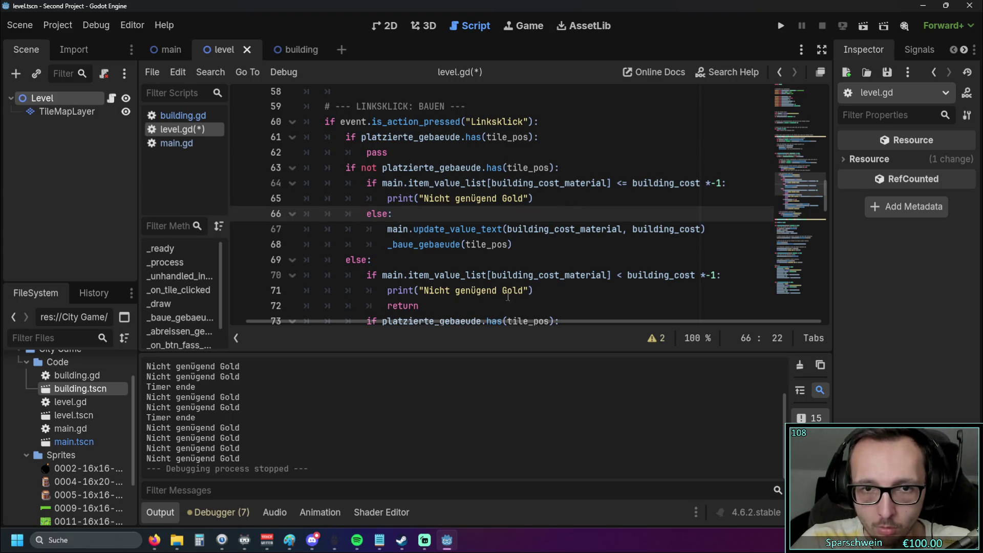
Step: Delete the old duplicate gold check in the outer else and make the comparison a strict '<'
mouse_move(438, 306)
left_mouse_down()
mouse_move(307, 290)
mouse_move(302, 275)
left_mouse_up()
key("BackSpace")
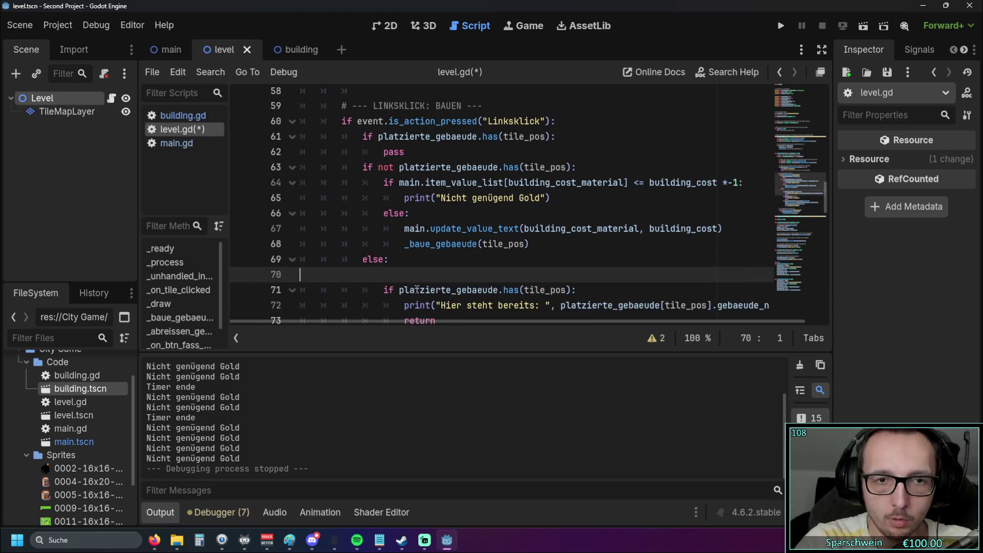
key("BackSpace")
left_click(510, 244)
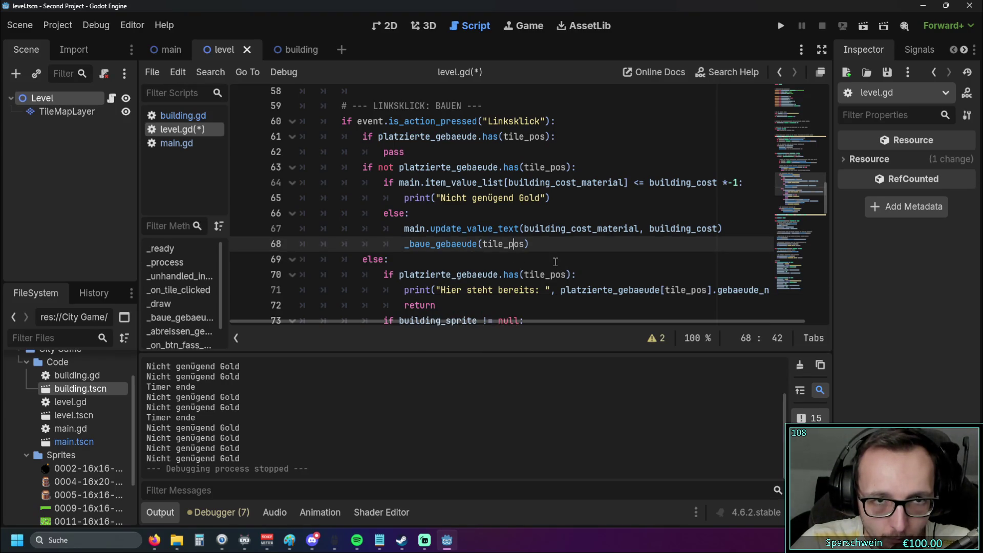
scroll(505, 263, "down", 1)
scroll(501, 266, "up", 1)
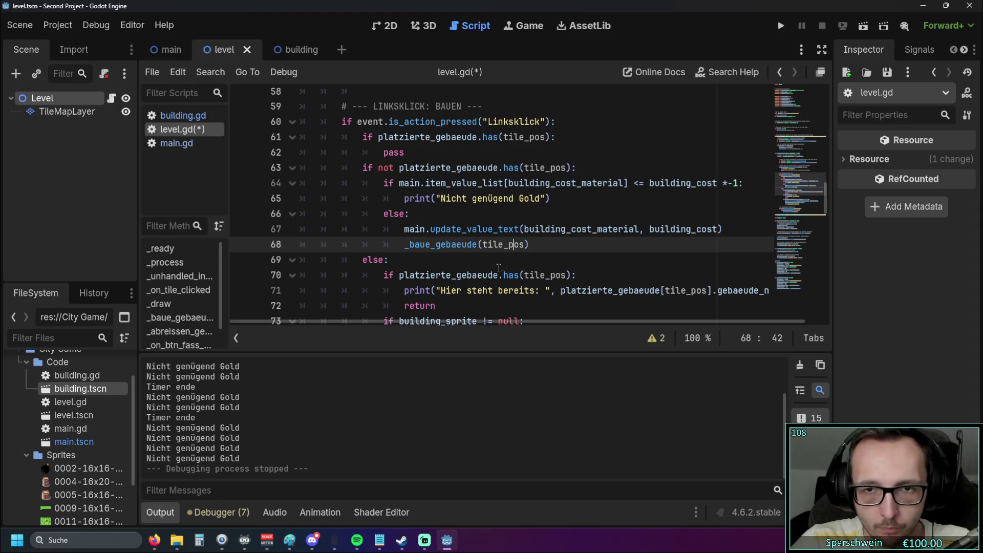
left_click(643, 184)
key("BackSpace")
left_click(641, 214)
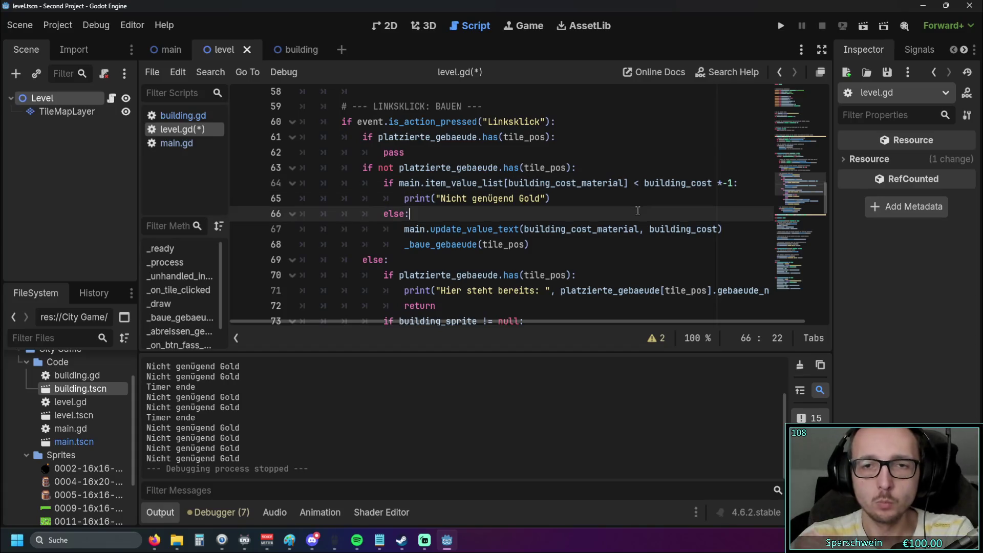
Step: Run the game, build two barrels, and try another build with no gold left
left_click(779, 26)
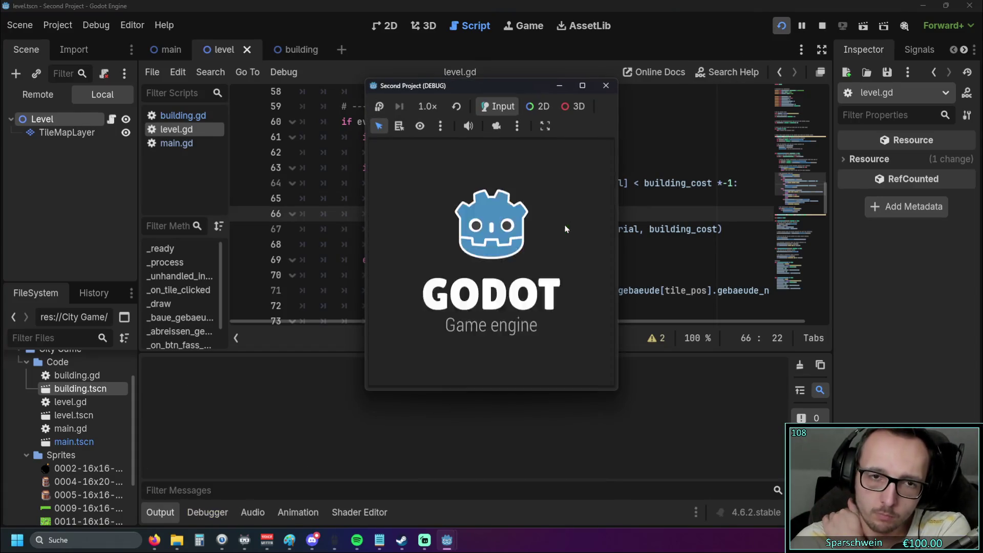
left_click(472, 375)
left_click(429, 242)
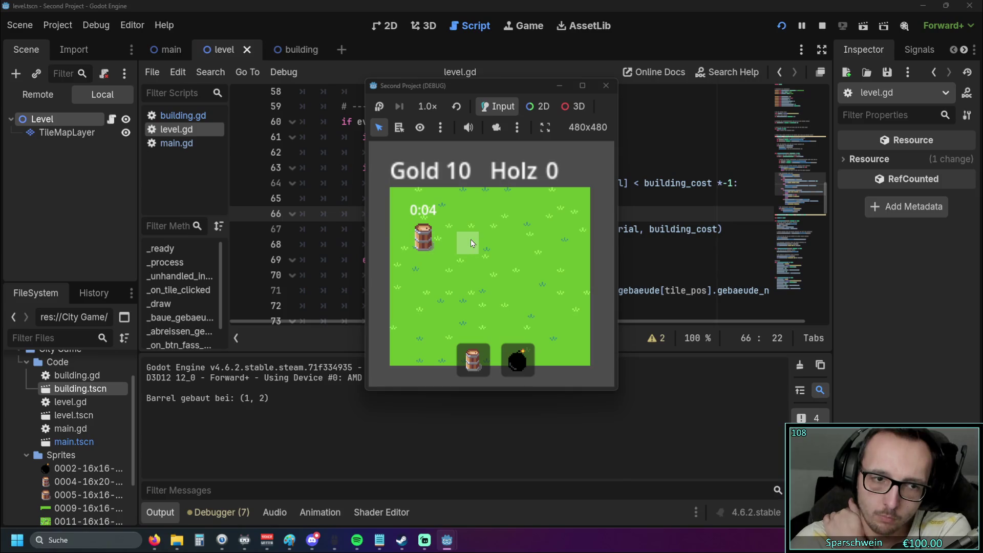
left_click(472, 243)
left_click(516, 239)
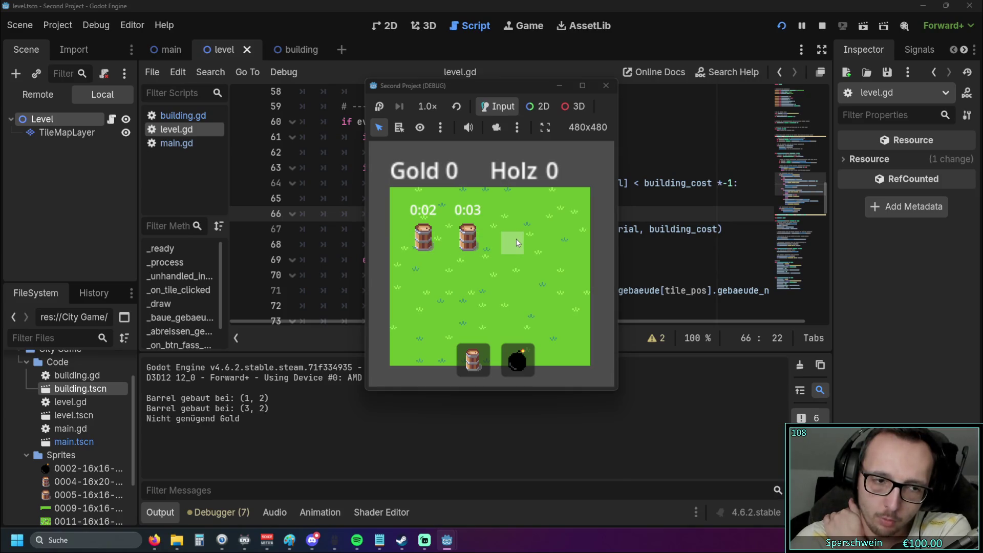
left_click(516, 239)
left_click(516, 239)
left_click(516, 239)
Step: Click the barrel tiles repeatedly to check the 'Hier steht bereits: Barrel' message, then stop the game
left_click(467, 246)
left_click(467, 246)
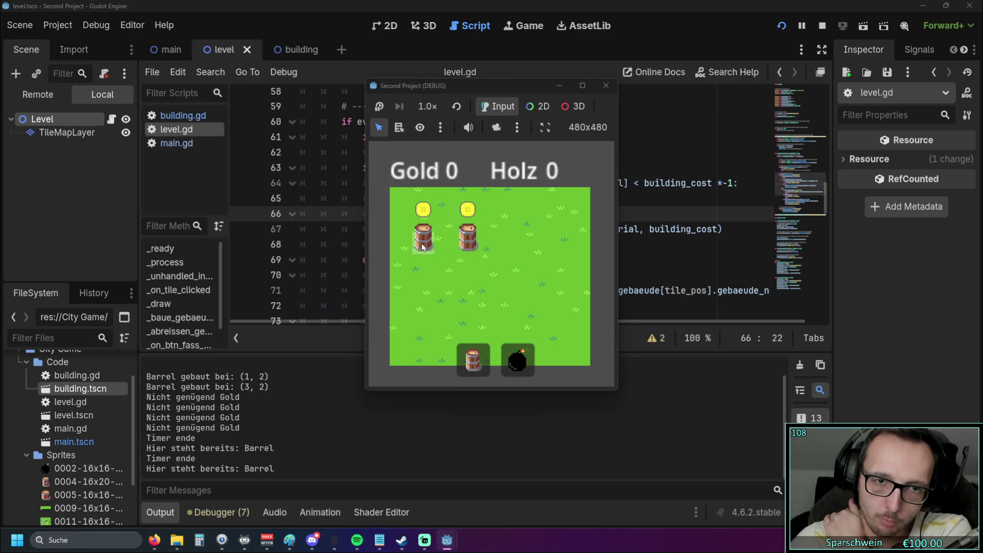
left_click(473, 245)
left_click(473, 245)
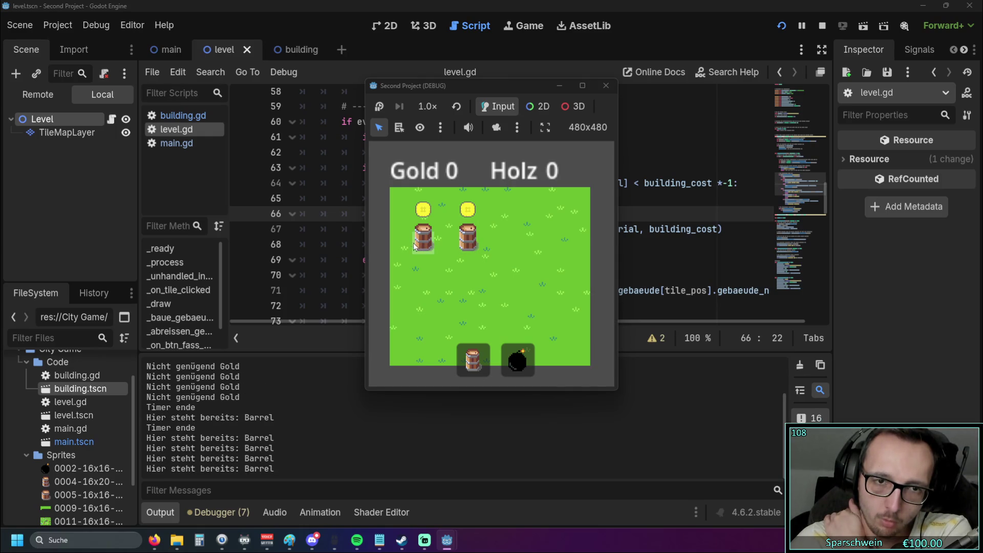
left_click(425, 248)
left_click(425, 248)
left_click(466, 243)
left_click(424, 247)
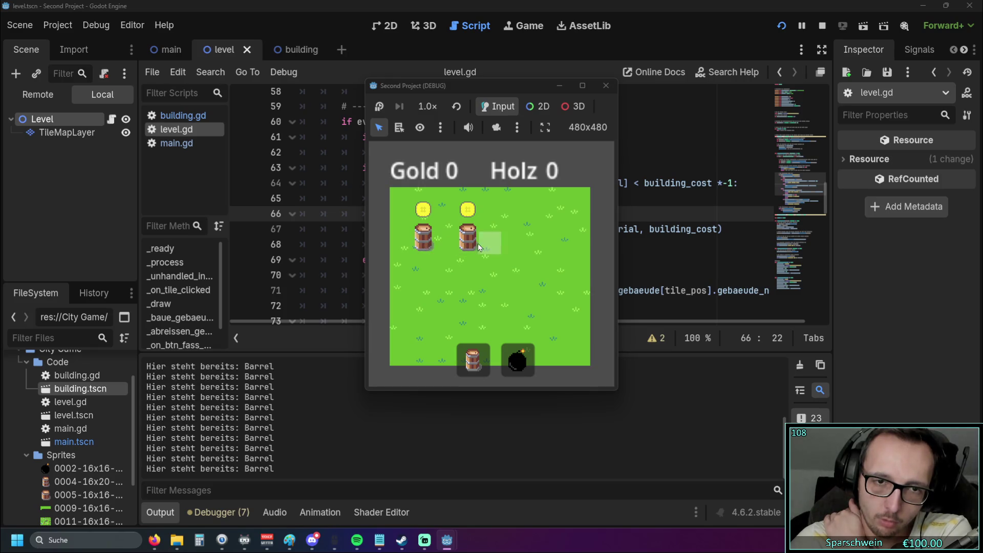
left_click(518, 246)
left_click(518, 246)
left_click(518, 246)
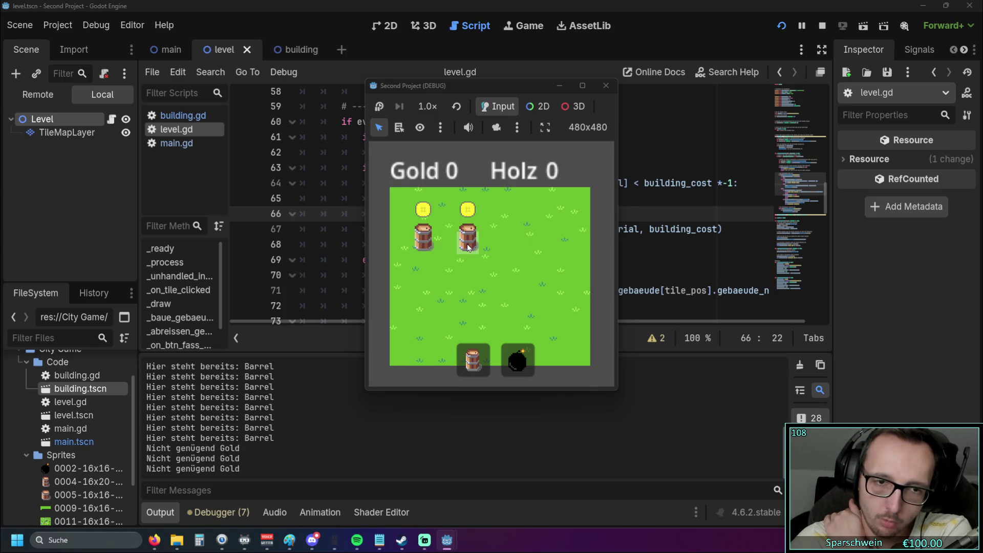
left_click(467, 245)
left_click(467, 245)
left_click(423, 248)
left_click(423, 248)
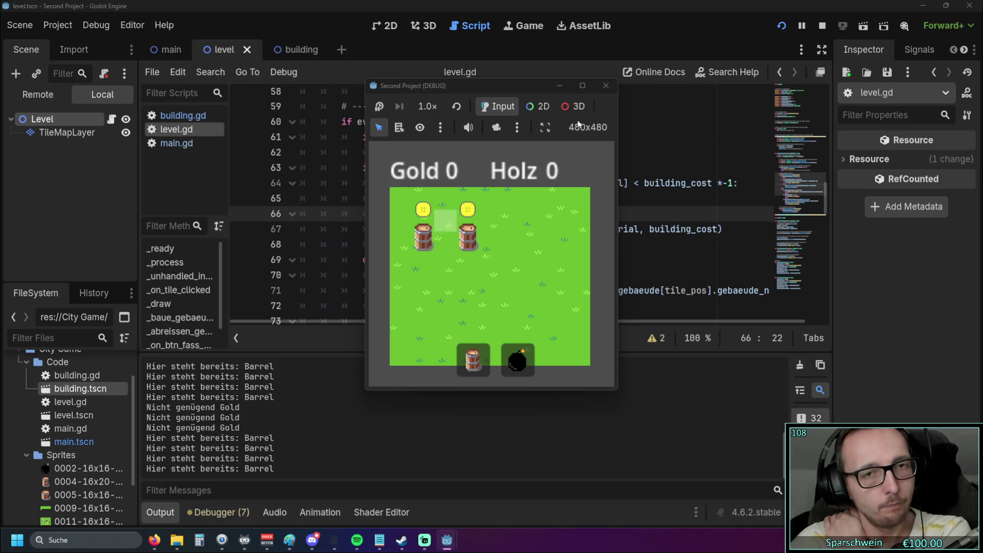
left_click(605, 85)
scroll(545, 217, "down", 1)
scroll(544, 217, "down", 1)
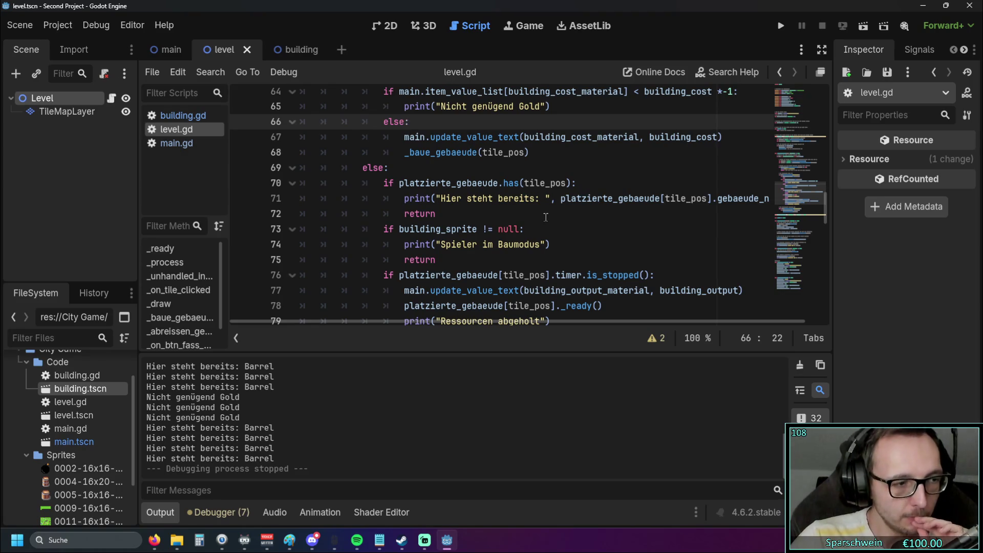
Step: Append the 'Spieler im Baumodus' message text to the occupied-tile print on line 71
scroll(546, 217, "up", 1)
scroll(544, 226, "up", 1)
scroll(543, 226, "down", 1)
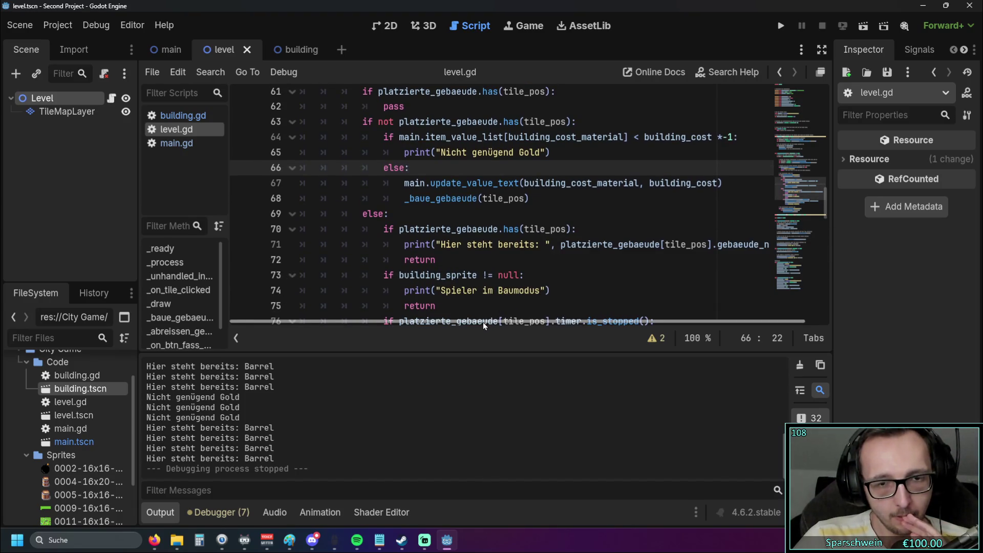
left_click_drag(483, 321, 508, 319)
scroll(551, 262, "up", 1)
scroll(552, 261, "down", 1)
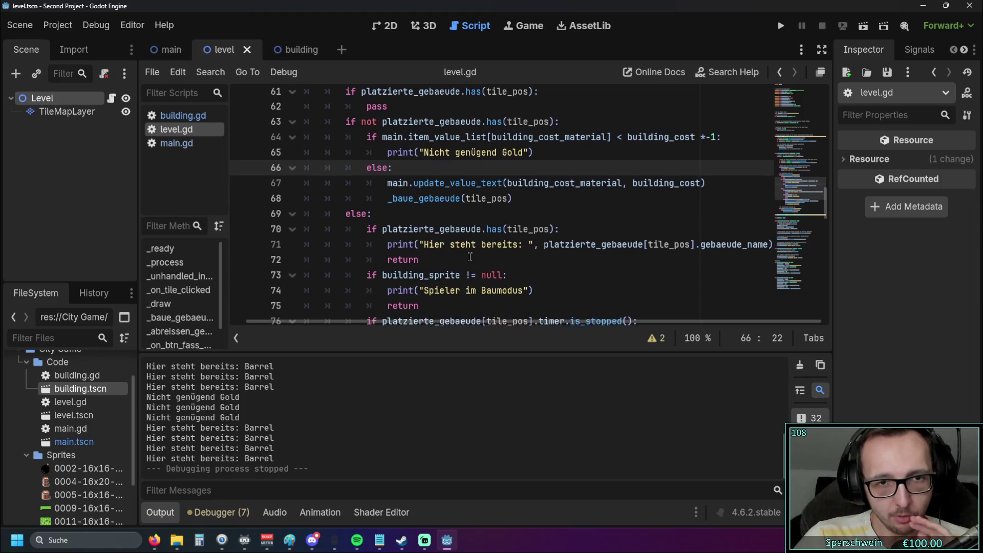
left_click(432, 253)
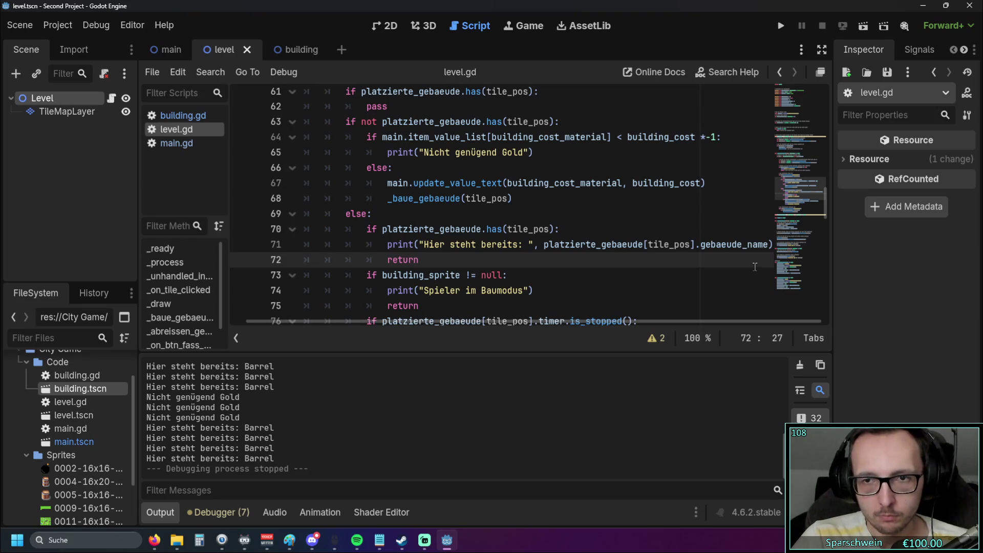
key("Up")
key("End")
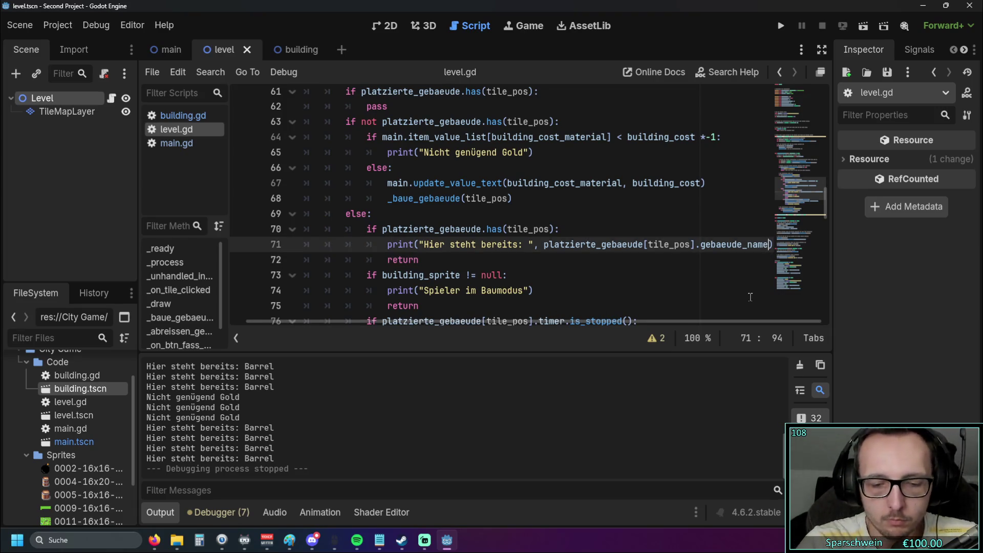
type(",")
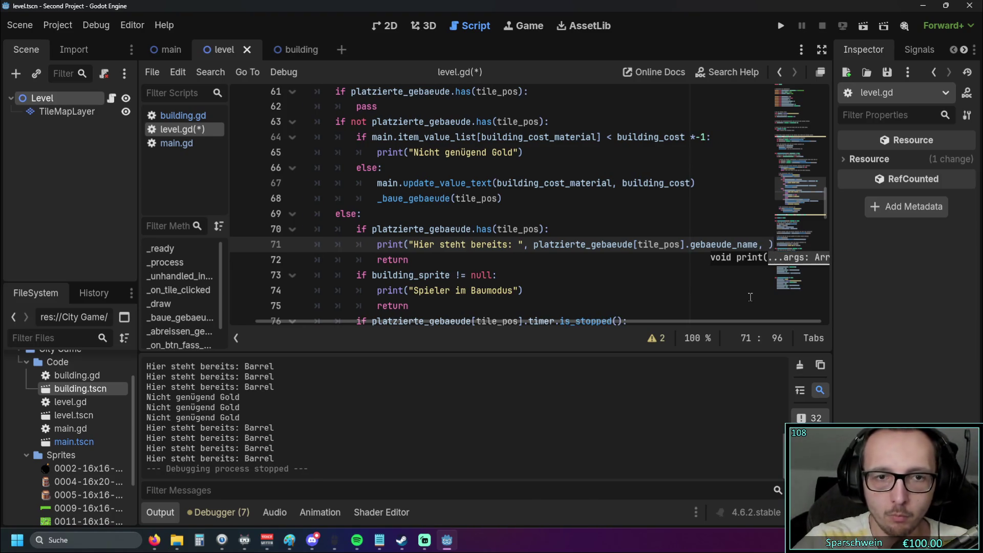
left_click_drag(409, 290, 519, 292)
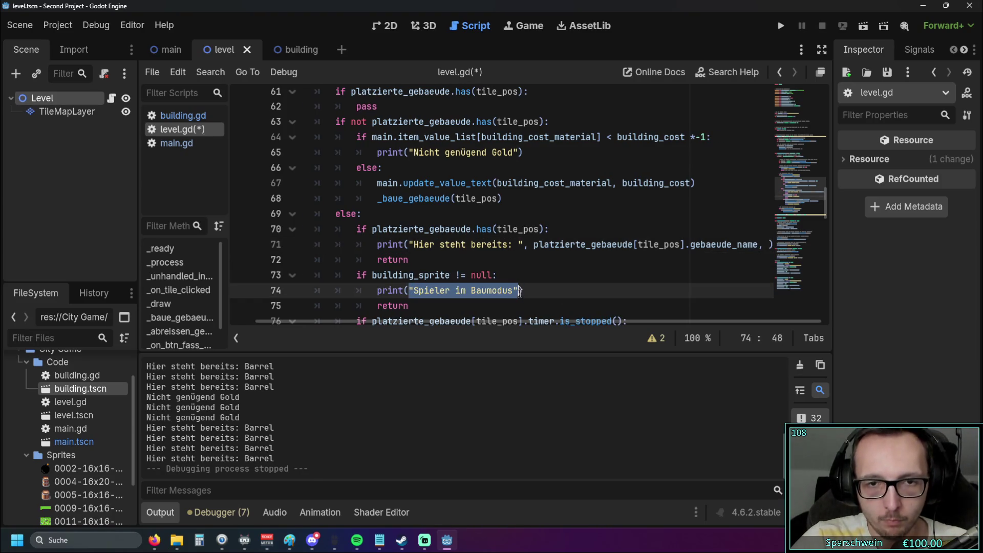
key("ctrl+c")
left_click(768, 244)
key("ctrl+v")
Step: Tidy the spacing and reword the appended text to 'oder der Spieler ist im Baumodus'
left_click(665, 244)
key("Left")
key("Left")
key("BackSpace")
key("Down")
key("Down")
key("Down")
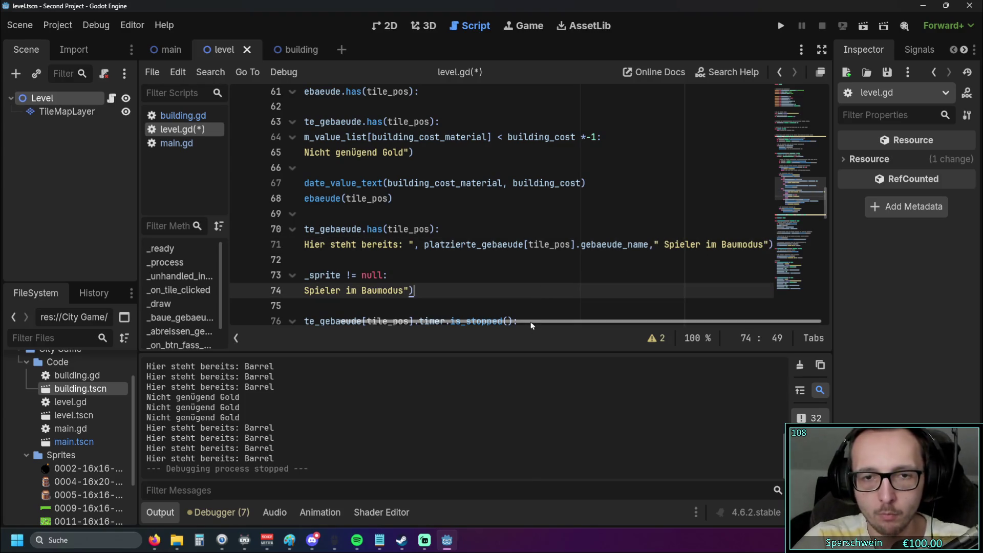
left_click(663, 244)
type("oder der")
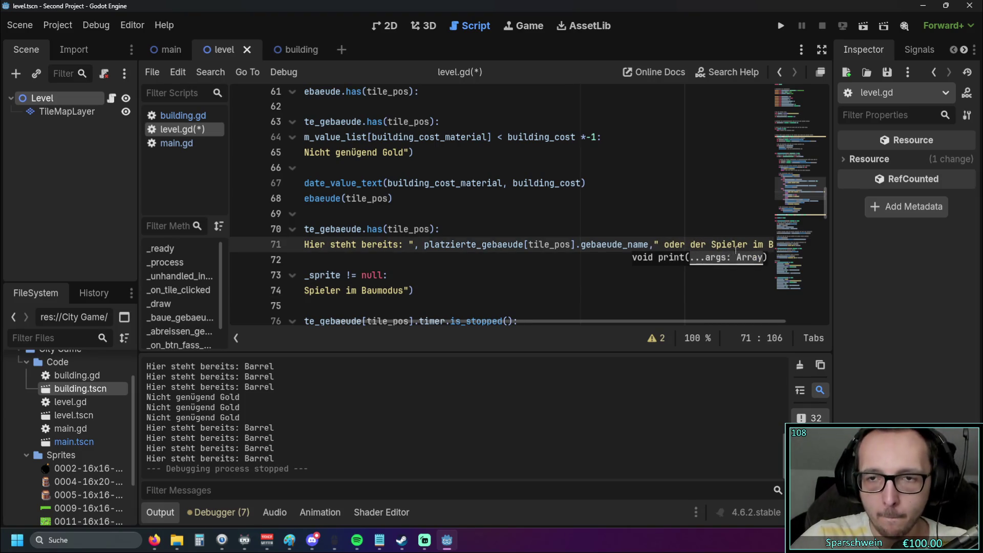
left_click(754, 244)
type("ist i")
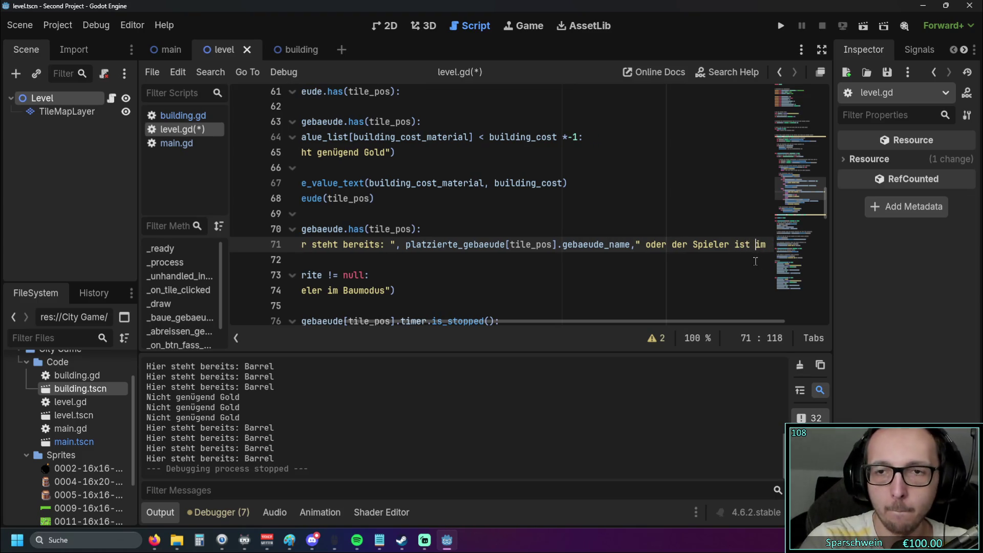
Step: Delete the separate building_sprite build-mode check on lines 73–75
left_click(604, 275)
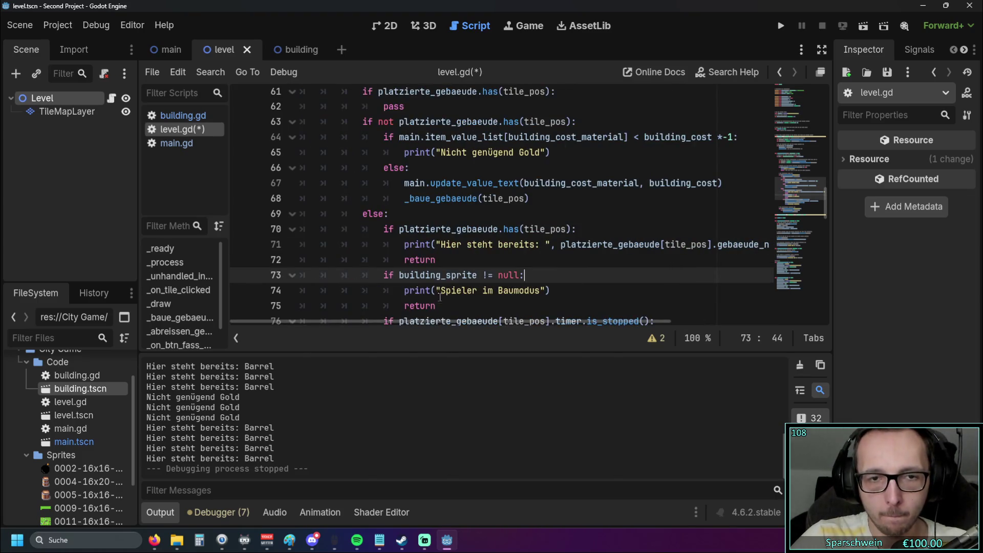
left_click_drag(436, 259, 604, 305)
key("BackSpace")
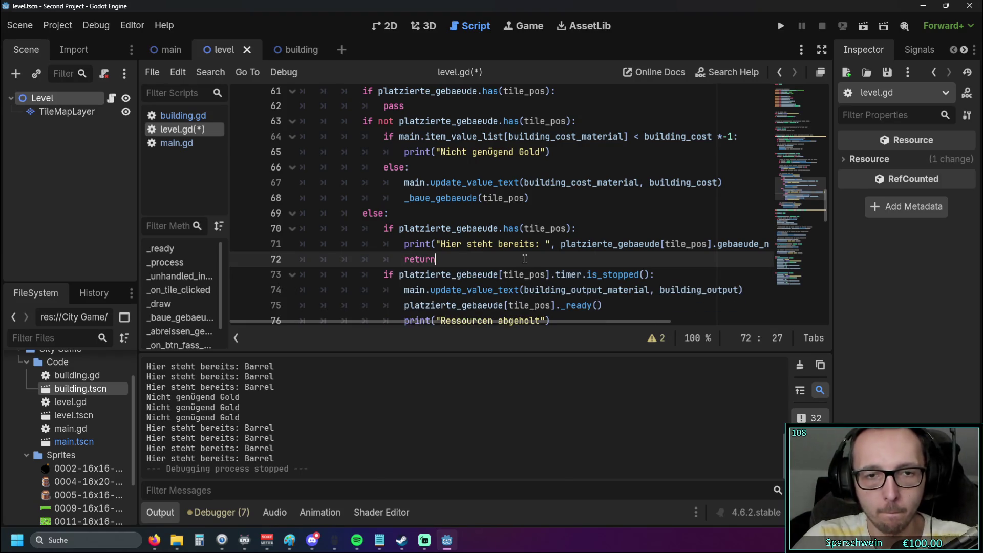
Step: Run the game, build two barrels, and click a barrel to see the combined occupied message
left_click(782, 28)
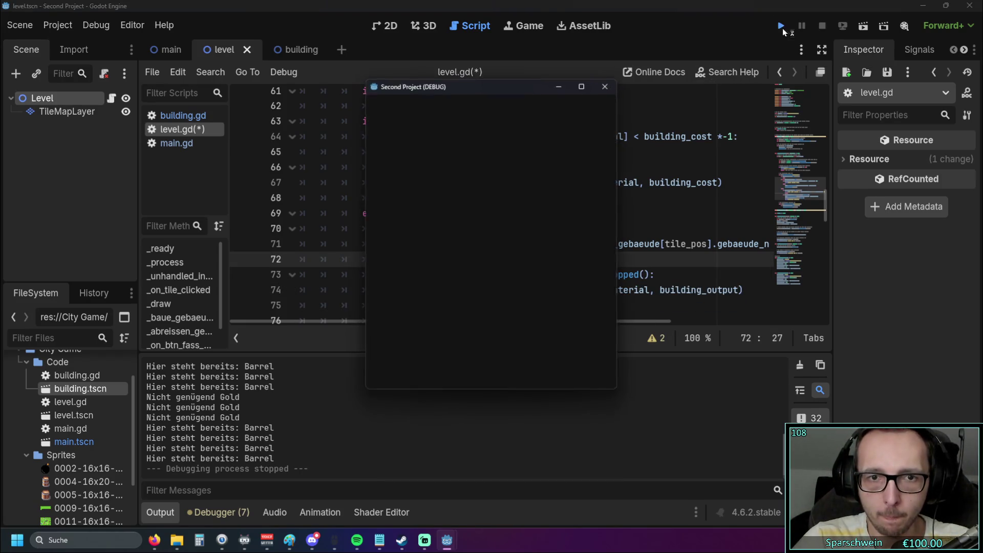
left_click(444, 235)
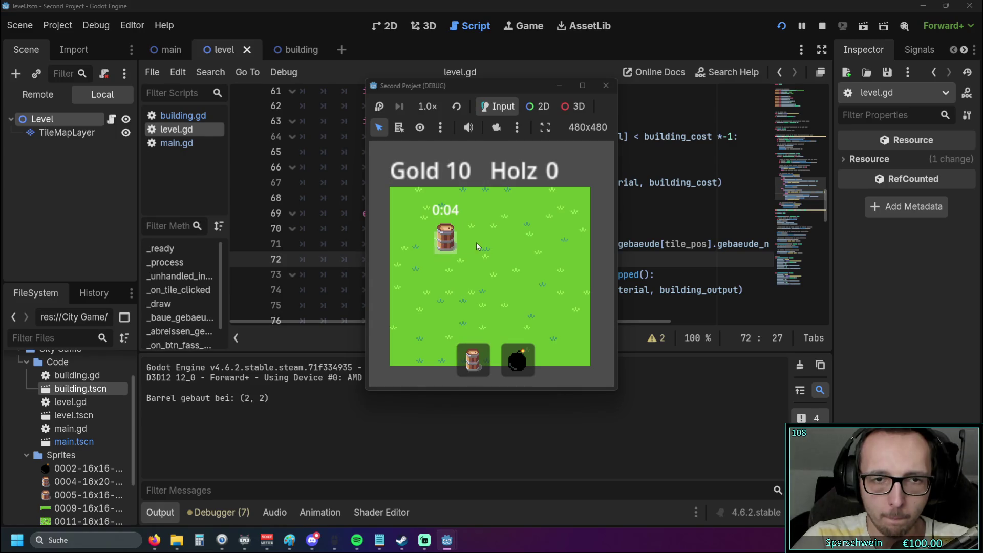
left_click(482, 242)
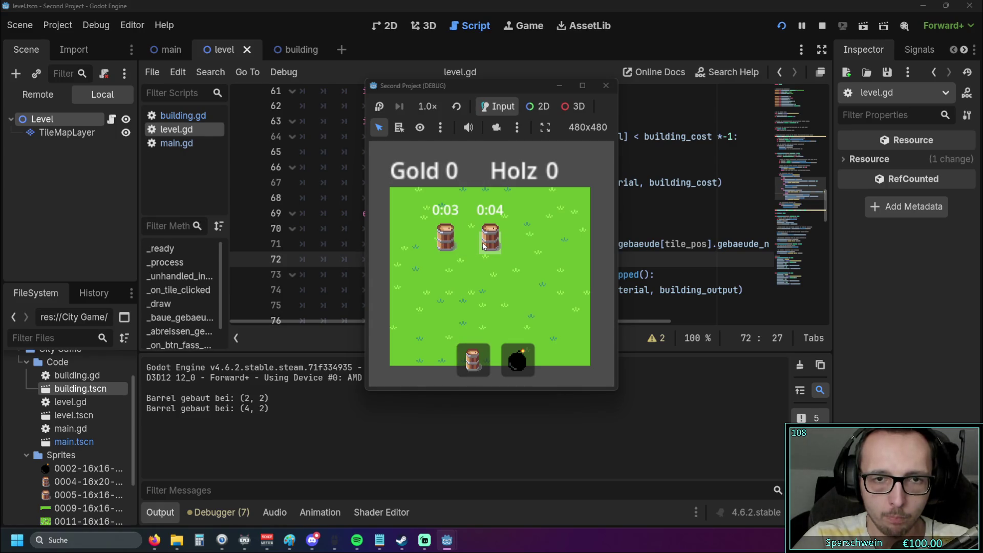
left_click(443, 247)
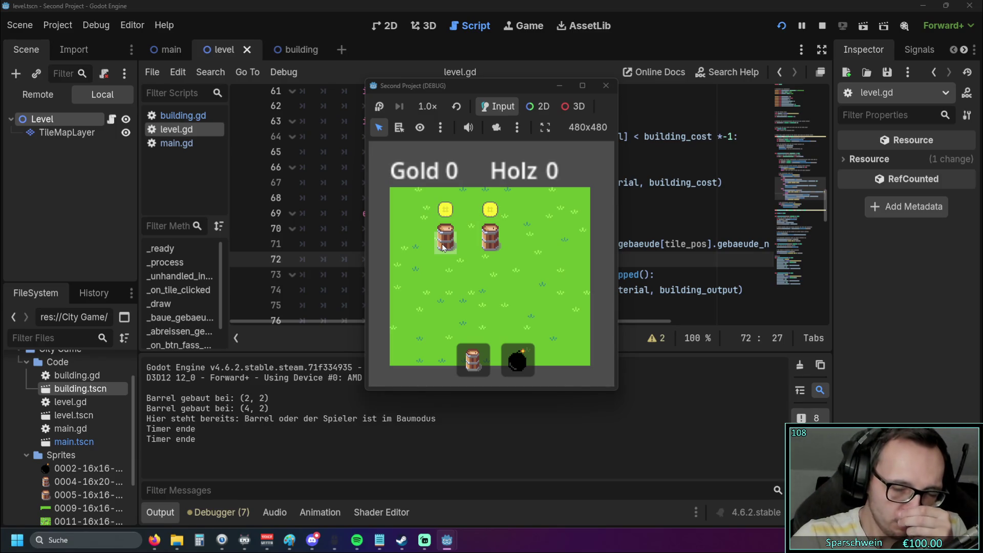
left_click(442, 249)
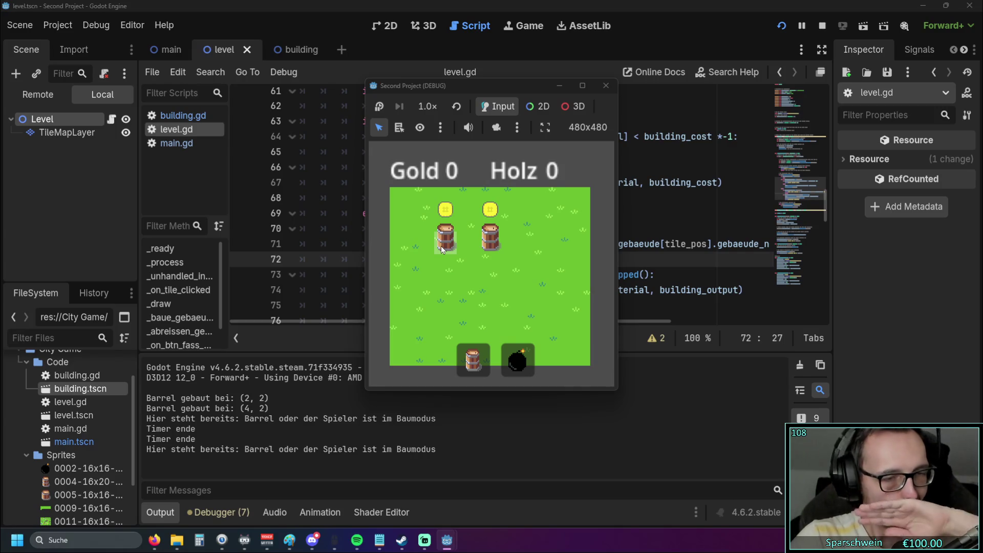
left_click(443, 250)
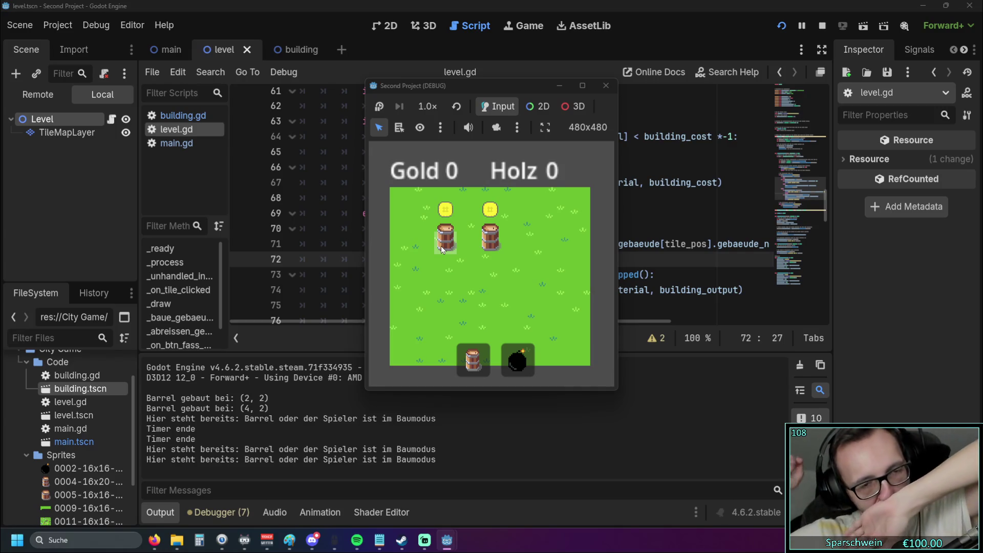